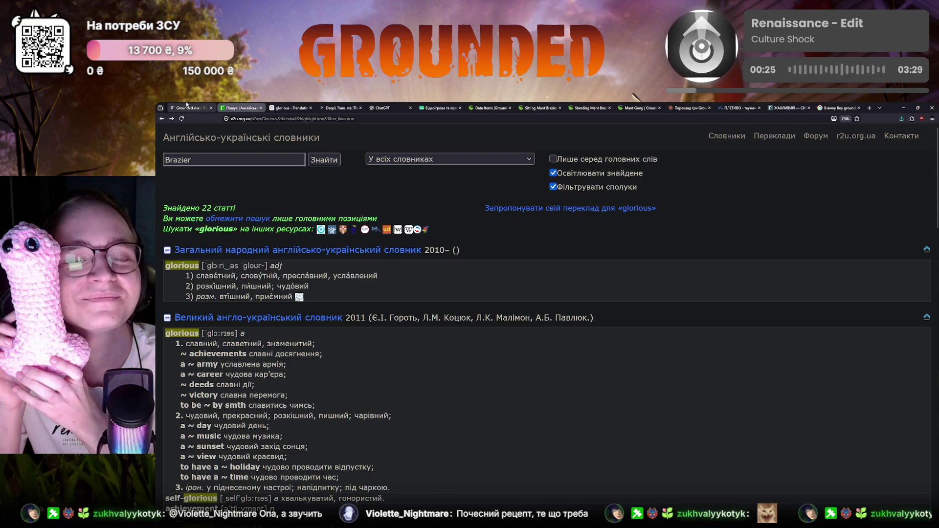
{"action": "scroll", "coordinate": [314, 352], "scroll_direction": "down", "scroll_amount": 1}
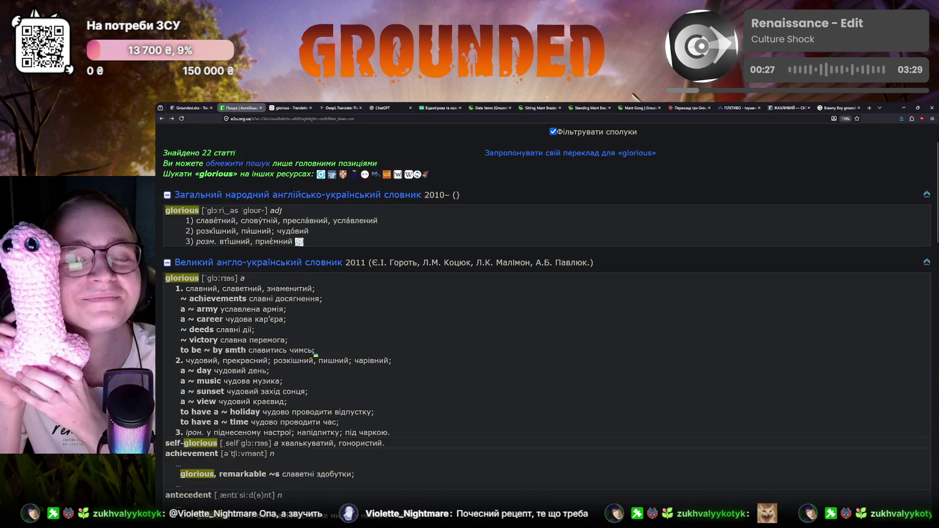
Replace Розкішний with Почесний in the Glorious Recipe translation, delete the old variant and save.
{"action": "left_click", "coordinate": [188, 107]}
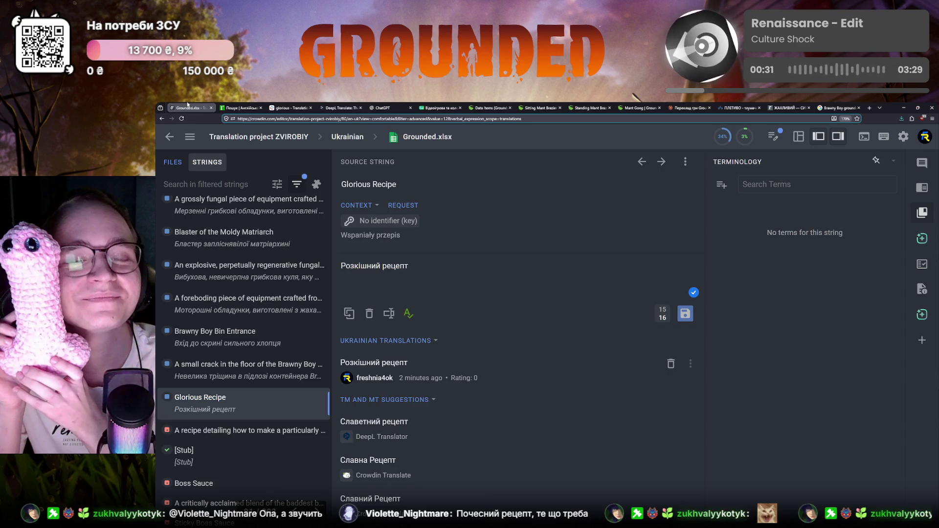
{"action": "left_click", "coordinate": [348, 264]}
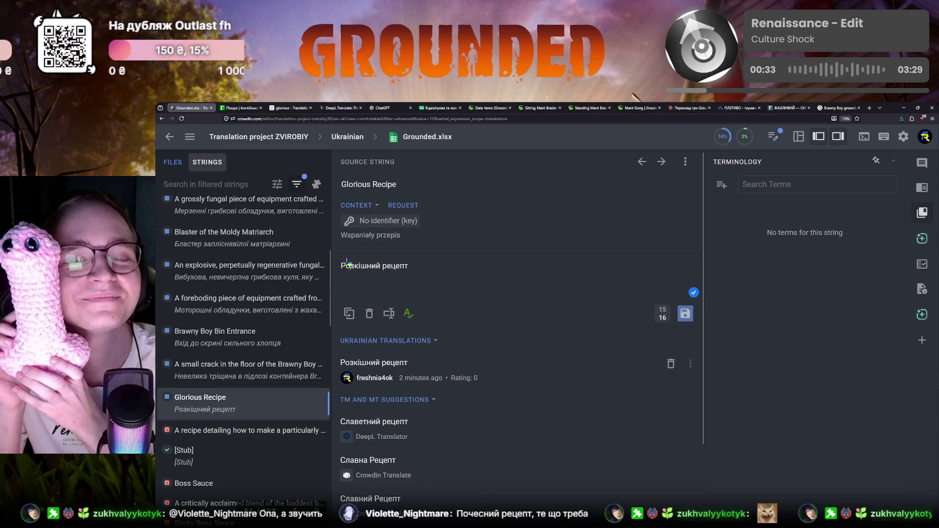
{"action": "double_click", "coordinate": [350, 266]}
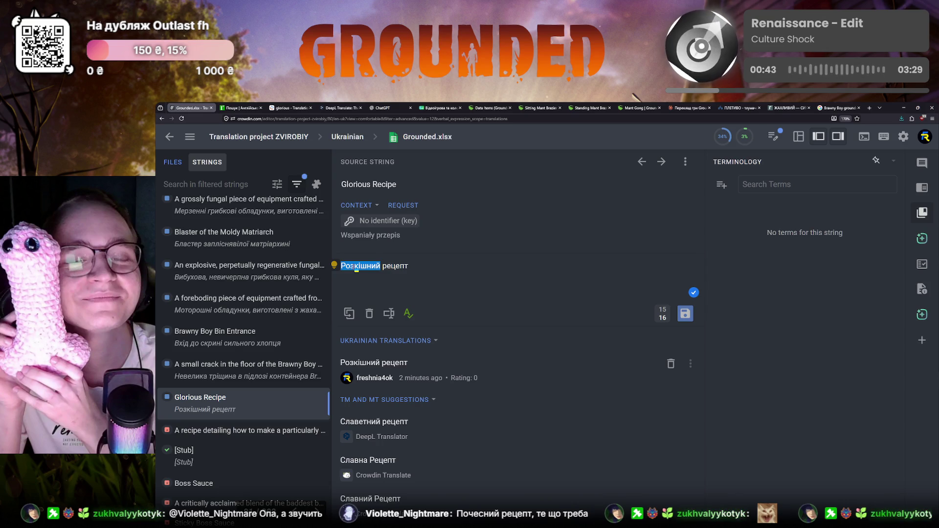
{"action": "type", "text": "Почесний"}
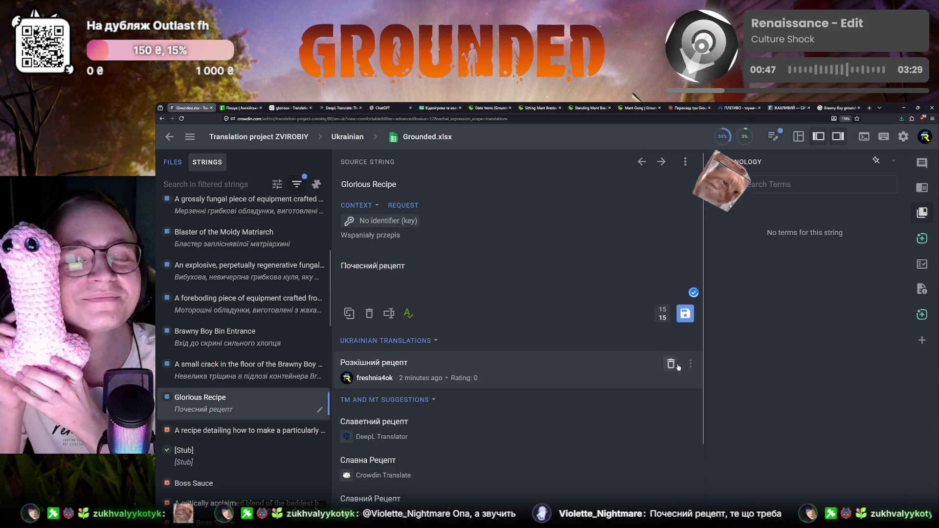
{"action": "left_click", "coordinate": [670, 364]}
{"action": "left_click", "coordinate": [686, 316]}
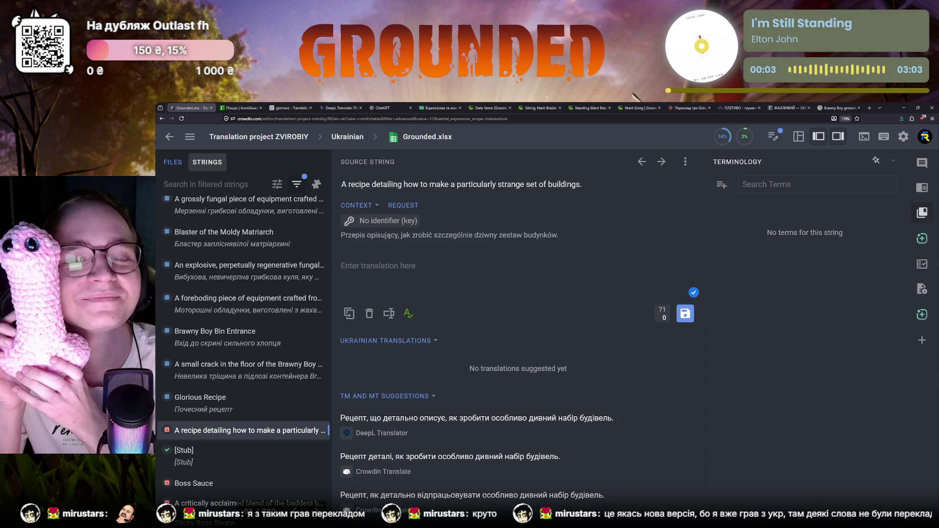
Switch to the DeepL translator to translate the strange-buildings recipe description.
{"action": "left_click", "coordinate": [337, 107]}
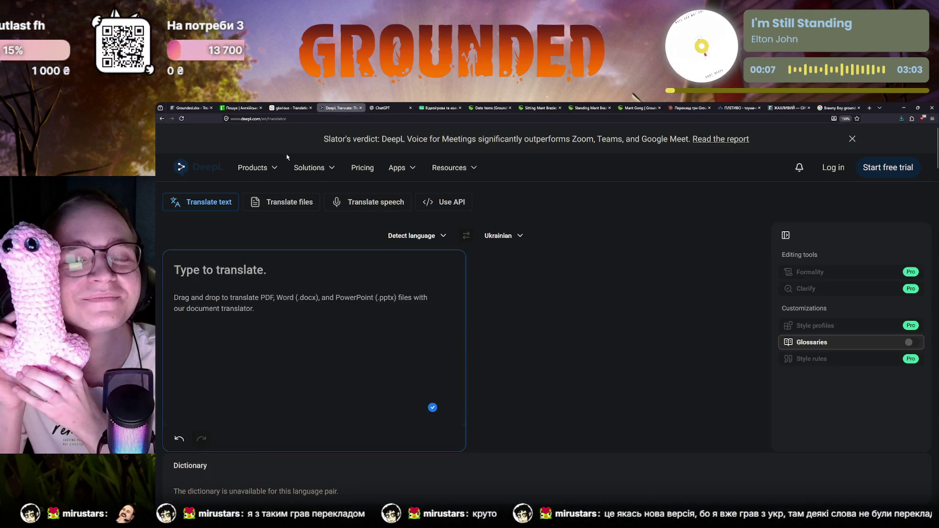
Review Claude, the dictionary and Reverso results for glorious, then return to Crowdin.
{"action": "left_click", "coordinate": [689, 107]}
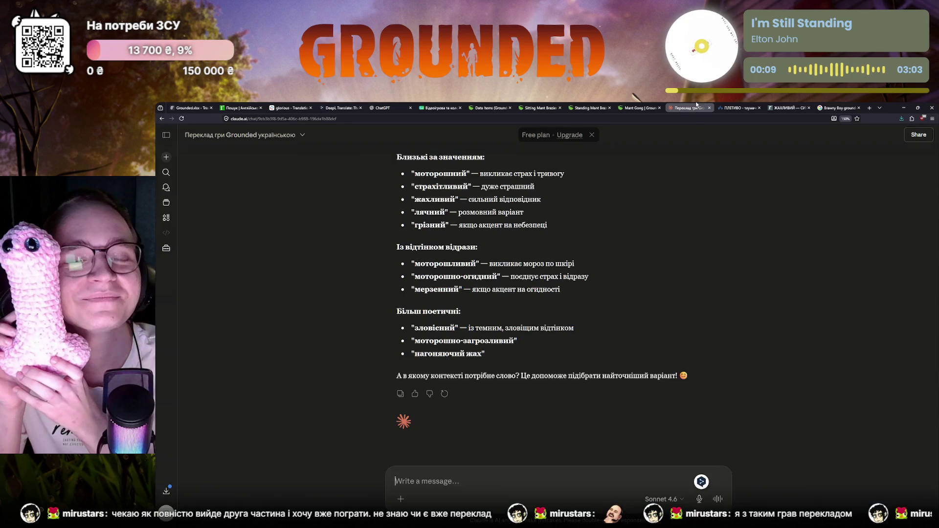
{"action": "scroll", "coordinate": [440, 347], "scroll_direction": "up", "scroll_amount": 3}
{"action": "scroll", "coordinate": [440, 347], "scroll_direction": "down", "scroll_amount": 5}
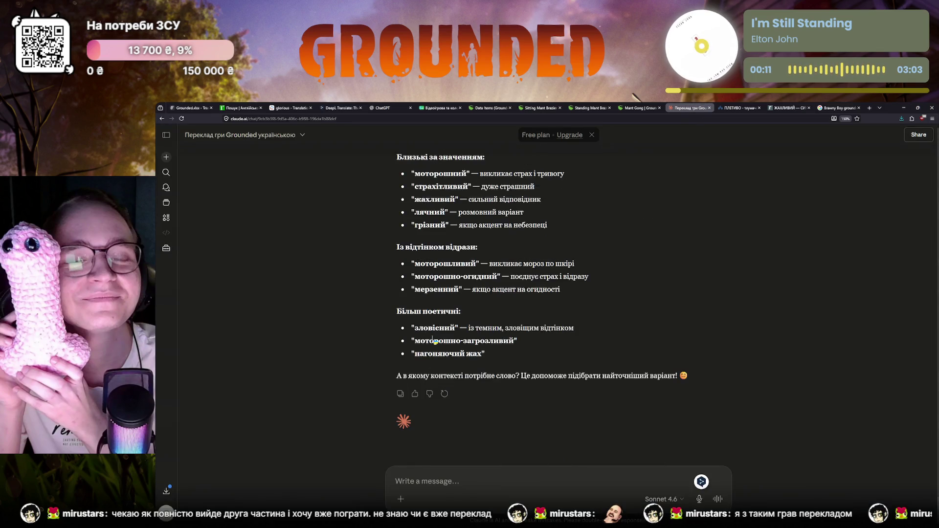
{"action": "left_click", "coordinate": [242, 107]}
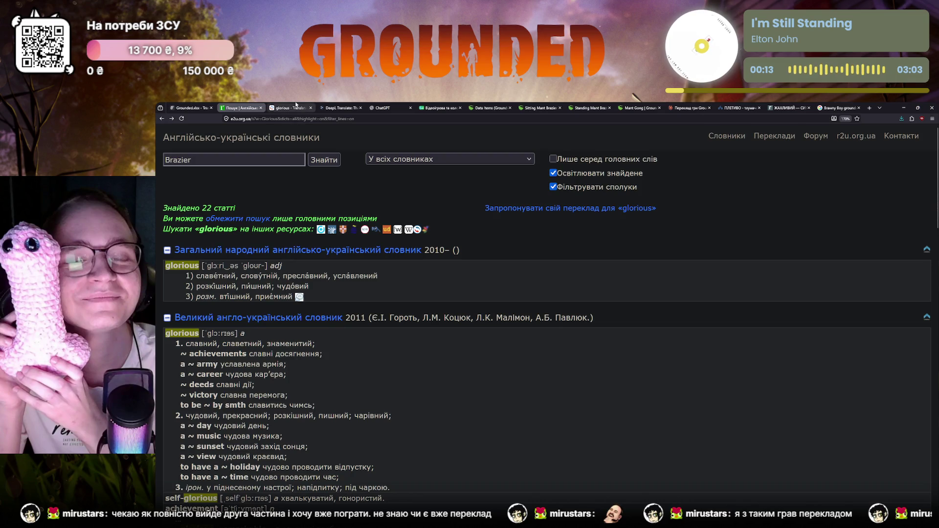
{"action": "left_click", "coordinate": [291, 108]}
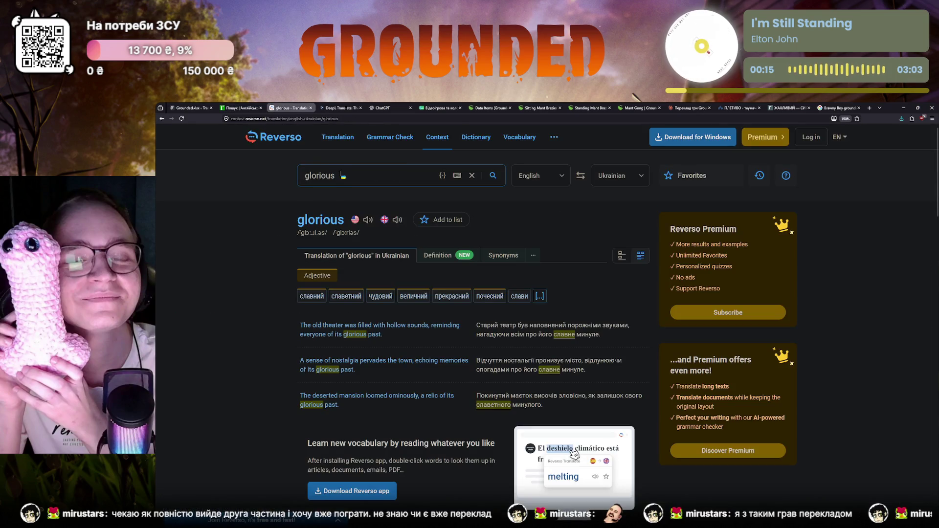
{"action": "scroll", "coordinate": [320, 179], "scroll_direction": "down", "scroll_amount": 2}
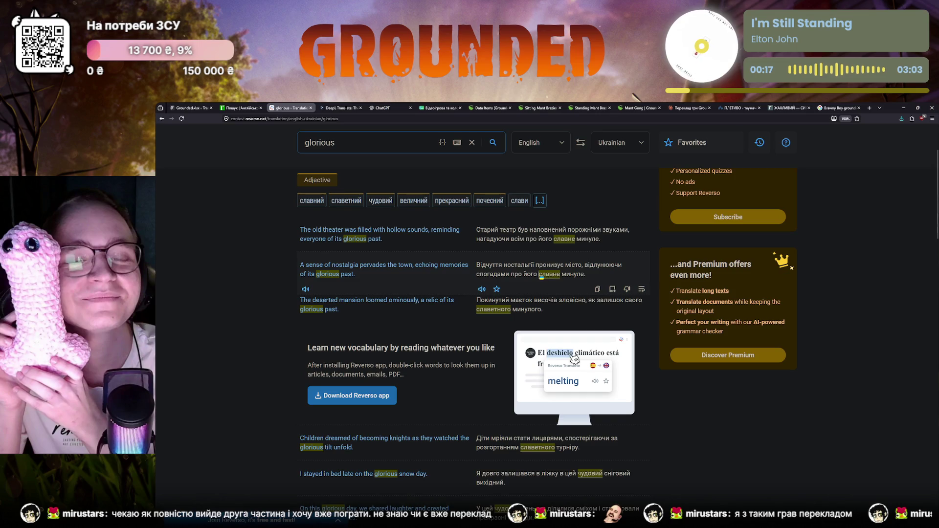
{"action": "left_click", "coordinate": [192, 108]}
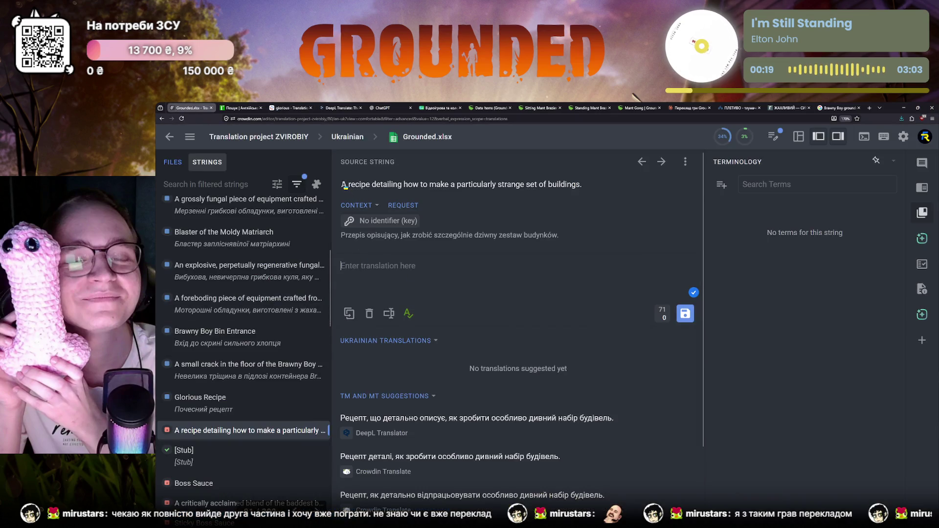
{"action": "left_click_drag", "start_coordinate": [341, 185], "coordinate": [585, 184]}
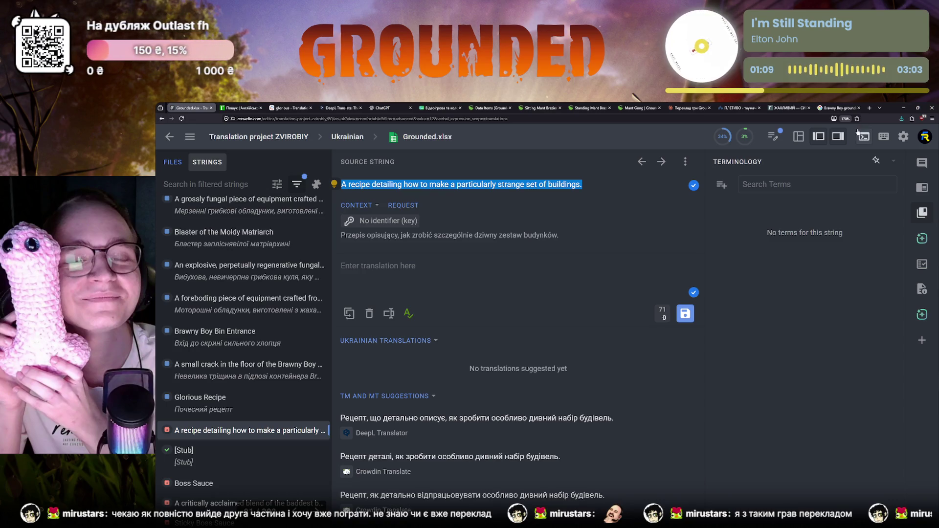
Find Nexus Mods in a new browser tab and open its Grounded 2 game page, zoomed out.
{"action": "left_click", "coordinate": [870, 108]}
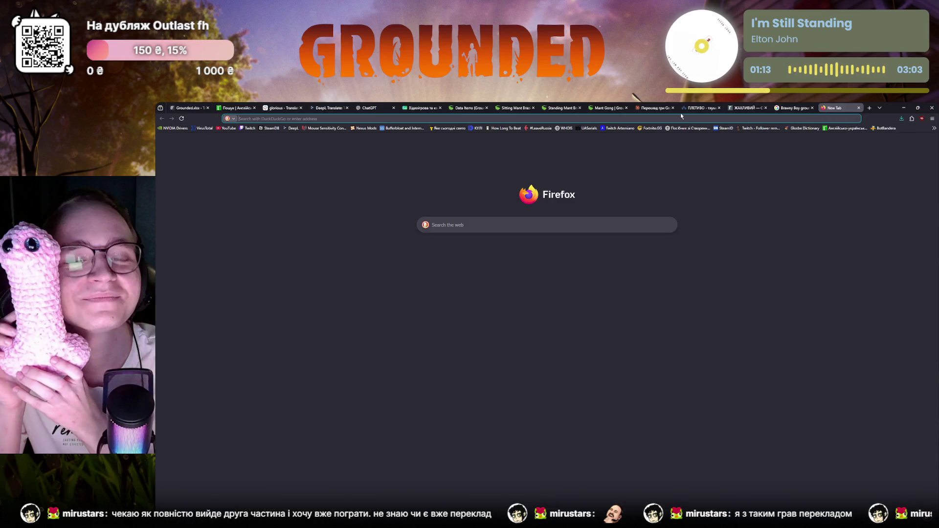
{"action": "type", "text": "nexusmods"}
{"action": "key", "text": "Return"}
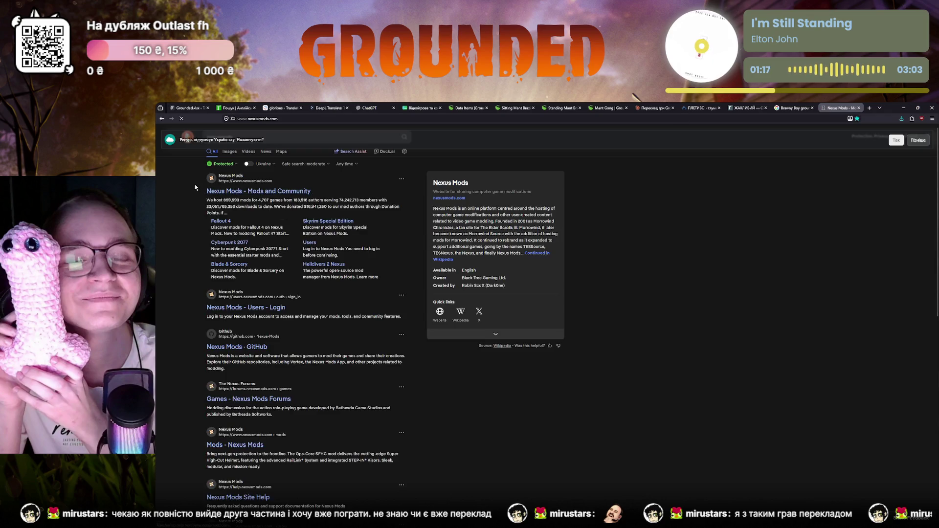
{"action": "left_click", "coordinate": [264, 276]}
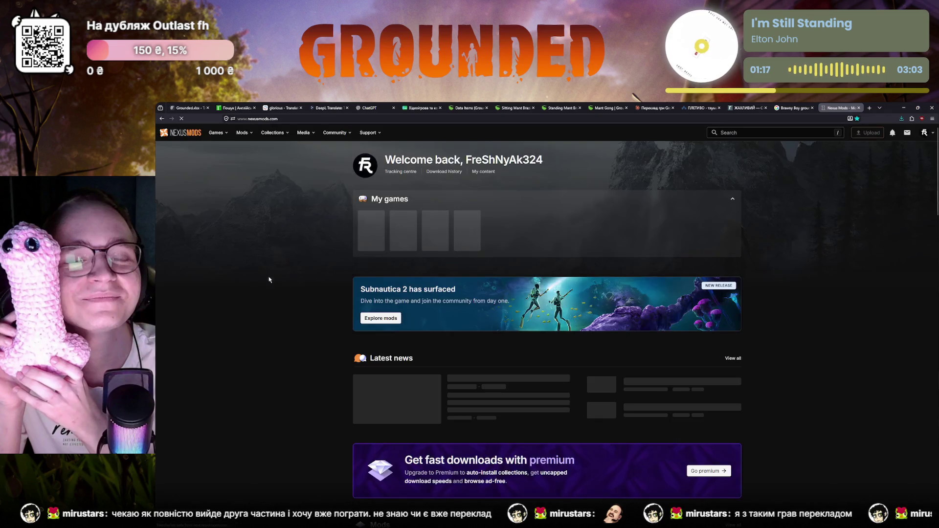
{"action": "scroll", "coordinate": [366, 271], "scroll_direction": "up", "scroll_amount": 3, "text": "ctrl"}
{"action": "scroll", "coordinate": [456, 262], "scroll_direction": "up", "scroll_amount": 1, "text": "ctrl"}
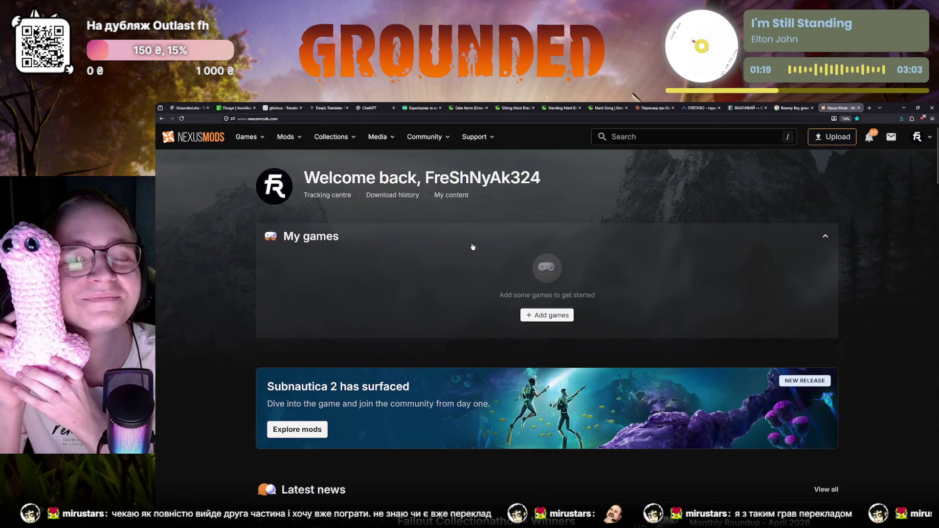
{"action": "left_click", "coordinate": [603, 140]}
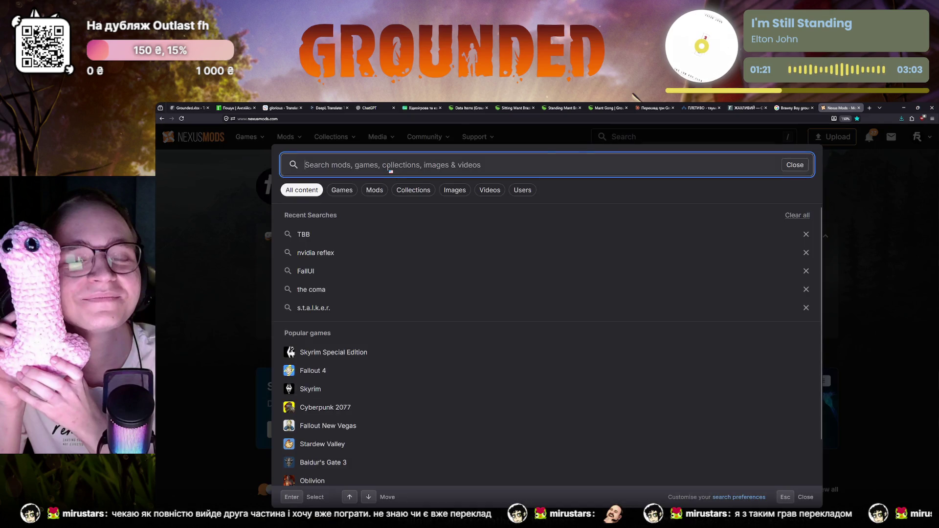
{"action": "type", "text": "grounded "}
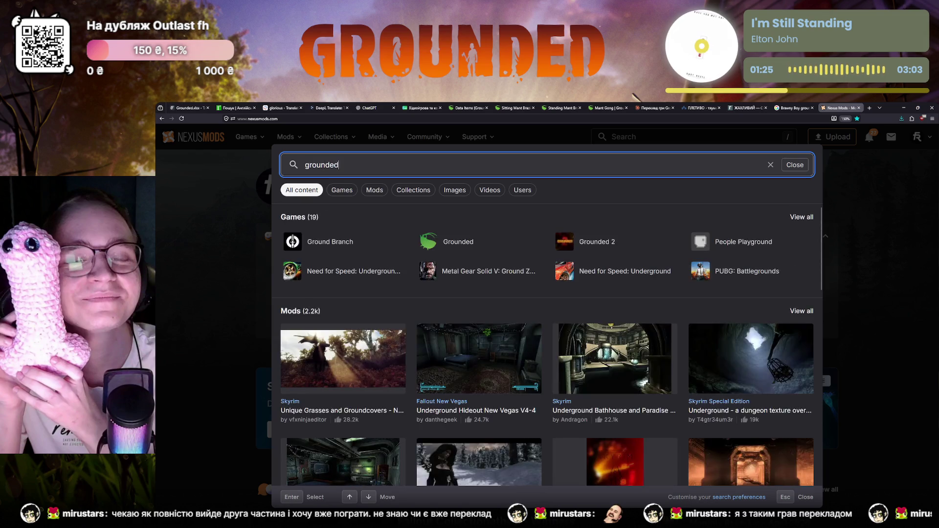
{"action": "type", "text": "2"}
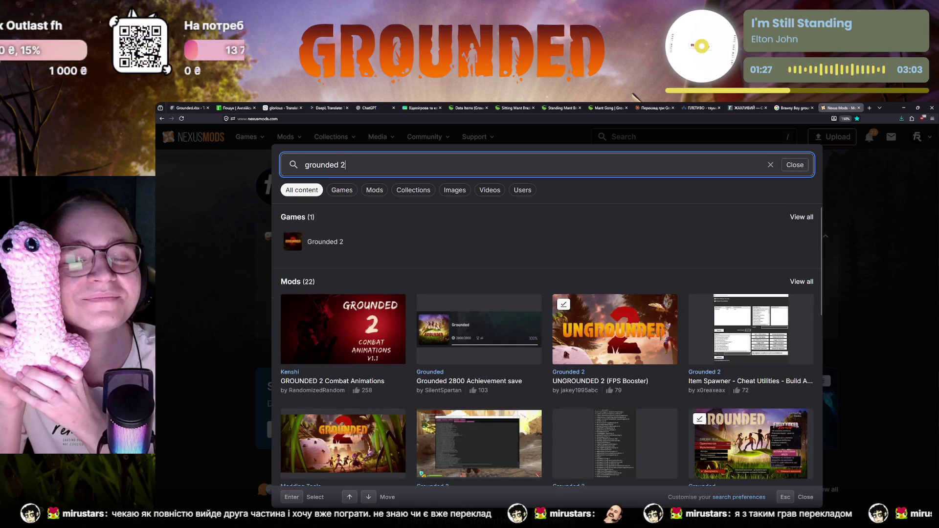
{"action": "left_click", "coordinate": [343, 241]}
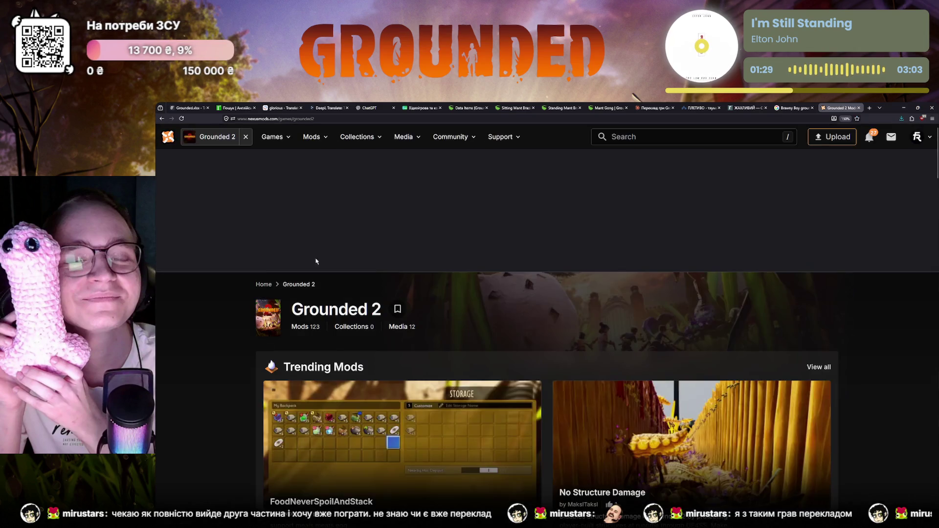
{"action": "scroll", "coordinate": [315, 250], "scroll_direction": "down", "scroll_amount": 2}
{"action": "scroll", "coordinate": [341, 374], "scroll_direction": "down", "scroll_amount": 2}
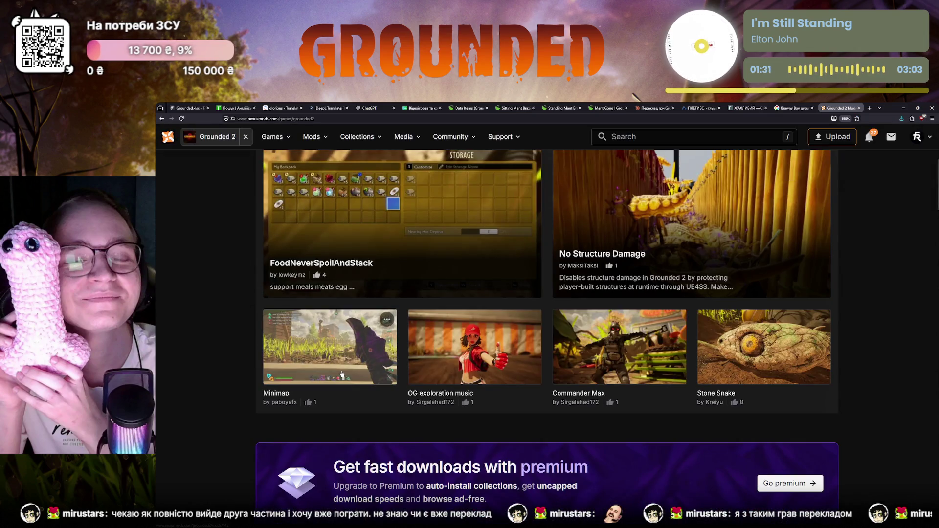
{"action": "key", "text": "ctrl+minus"}
{"action": "key", "text": "ctrl+minus"}
{"action": "scroll", "coordinate": [342, 375], "scroll_direction": "down", "scroll_amount": 2}
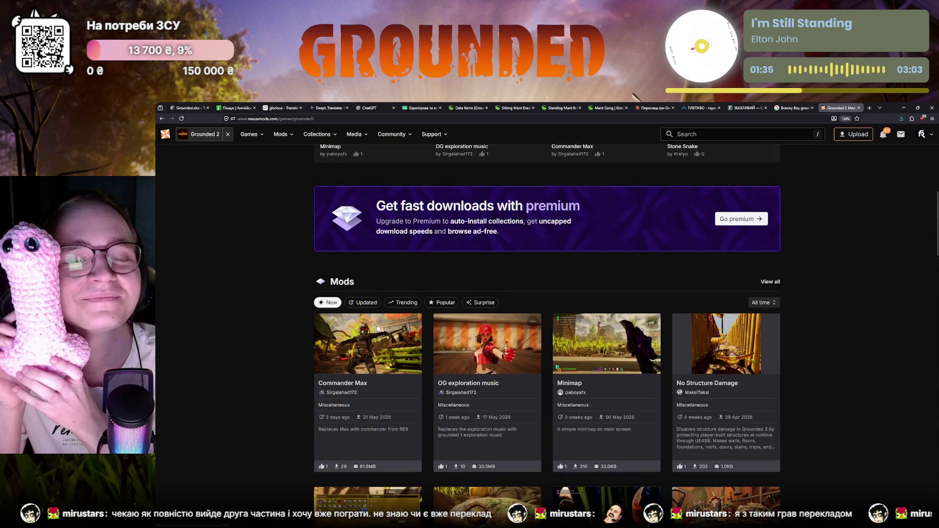
{"action": "scroll", "coordinate": [402, 403], "scroll_direction": "down", "scroll_amount": 2}
{"action": "scroll", "coordinate": [401, 402], "scroll_direction": "up", "scroll_amount": 2}
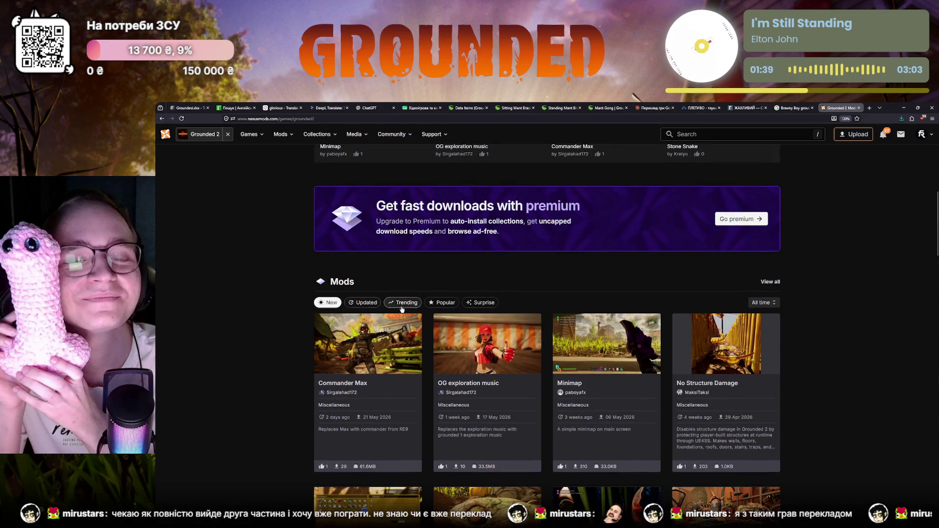
Show popular Grounded 2 mods, go to page 2 of the full listing and bring up site search.
{"action": "left_click", "coordinate": [443, 303]}
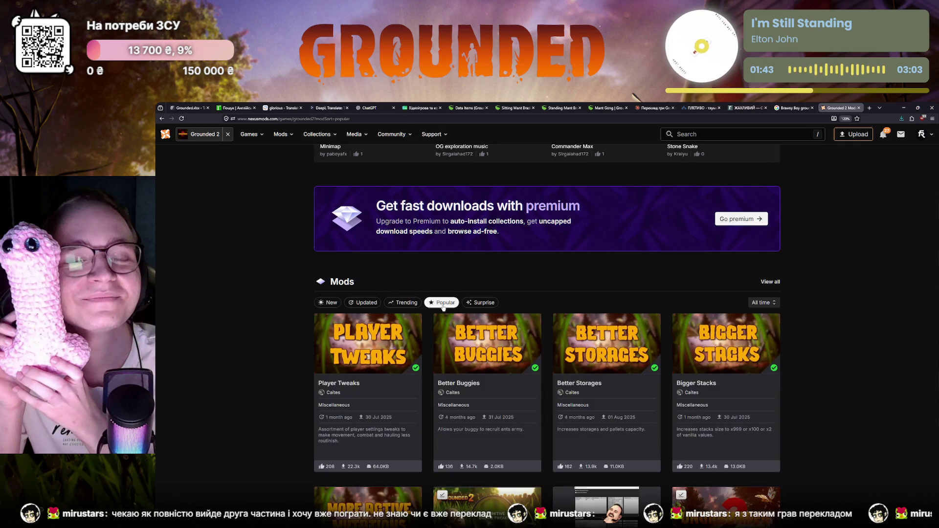
{"action": "scroll", "coordinate": [427, 318], "scroll_direction": "down", "scroll_amount": 3}
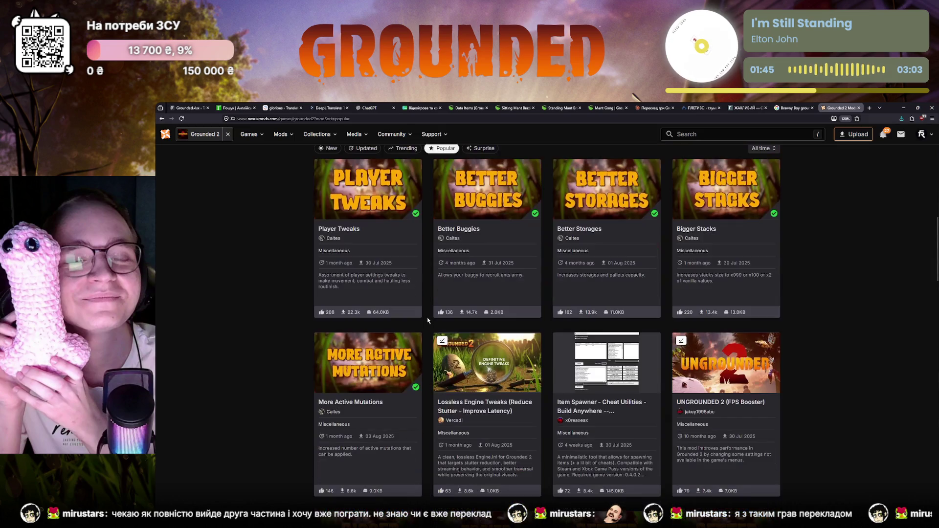
{"action": "scroll", "coordinate": [428, 318], "scroll_direction": "down", "scroll_amount": 1}
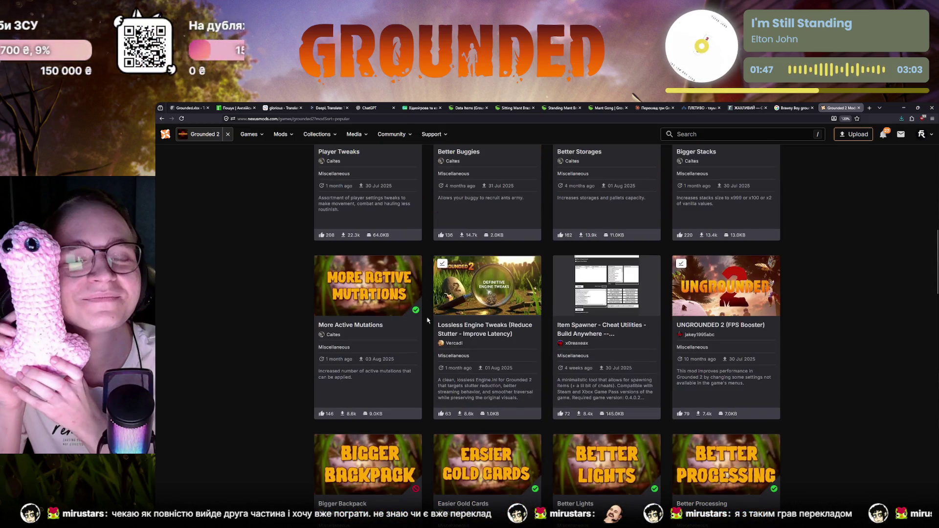
{"action": "scroll", "coordinate": [427, 318], "scroll_direction": "down", "scroll_amount": 2}
{"action": "scroll", "coordinate": [427, 318], "scroll_direction": "down", "scroll_amount": 2}
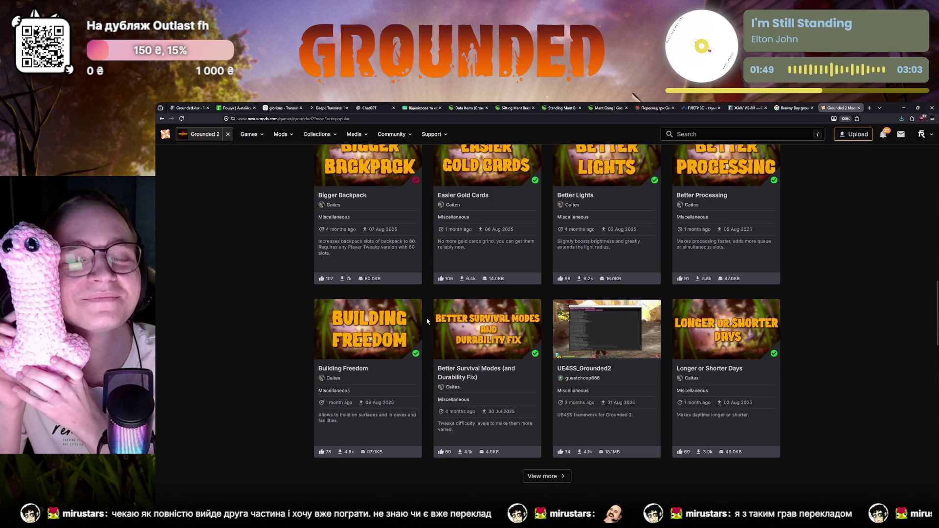
{"action": "scroll", "coordinate": [426, 322], "scroll_direction": "down", "scroll_amount": 1}
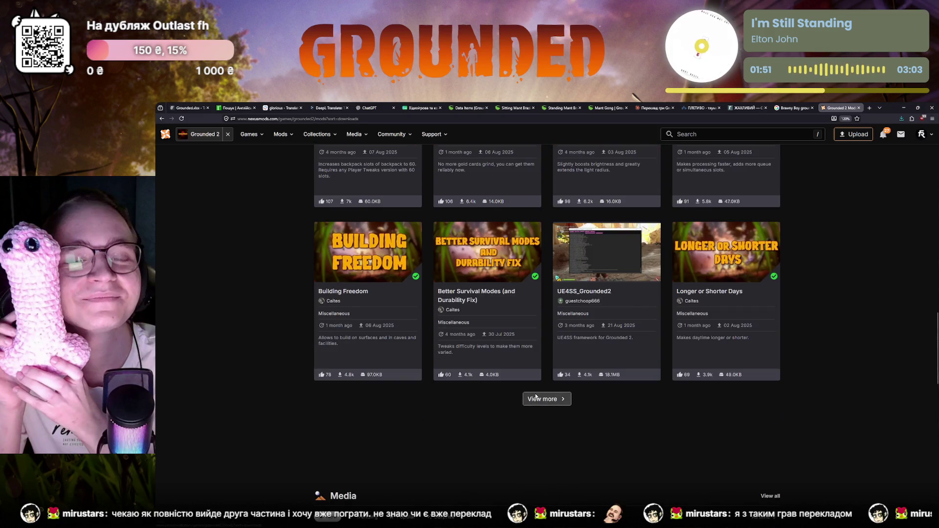
{"action": "left_click", "coordinate": [537, 397]}
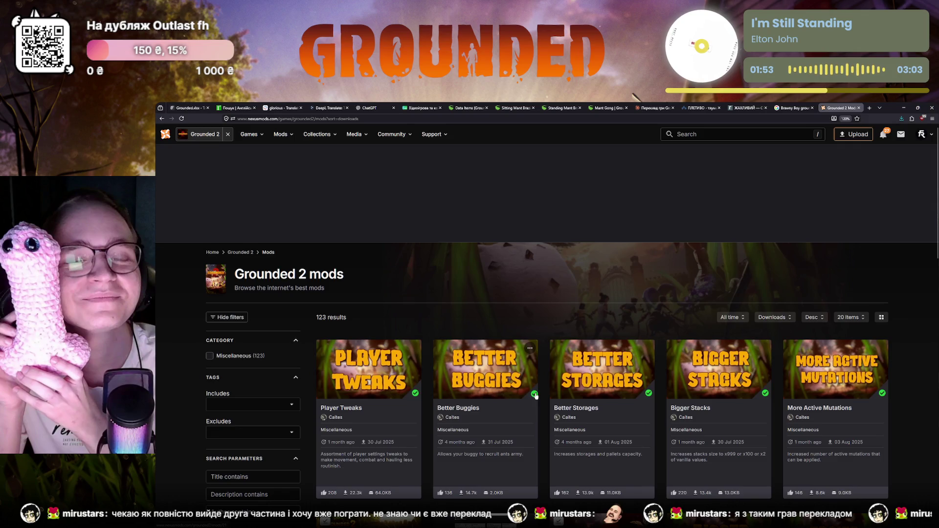
{"action": "scroll", "coordinate": [537, 396], "scroll_direction": "down", "scroll_amount": 1}
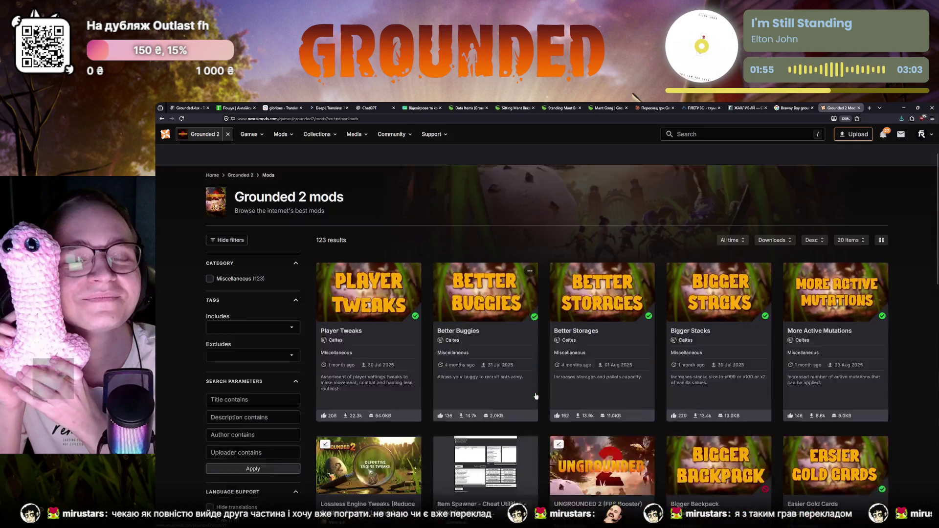
{"action": "scroll", "coordinate": [536, 397], "scroll_direction": "down", "scroll_amount": 1}
{"action": "scroll", "coordinate": [536, 397], "scroll_direction": "down", "scroll_amount": 1}
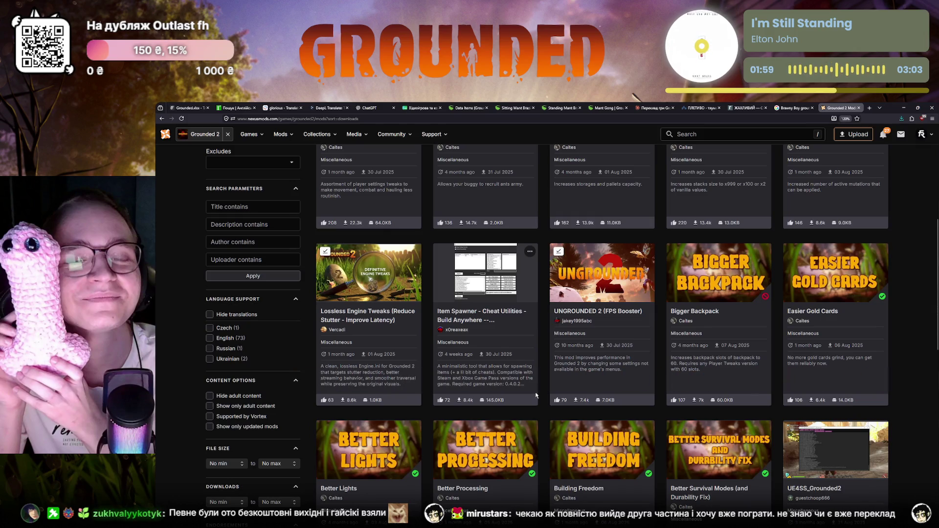
{"action": "scroll", "coordinate": [536, 397], "scroll_direction": "down", "scroll_amount": 1}
{"action": "scroll", "coordinate": [532, 394], "scroll_direction": "down", "scroll_amount": 1}
{"action": "scroll", "coordinate": [532, 394], "scroll_direction": "down", "scroll_amount": 1}
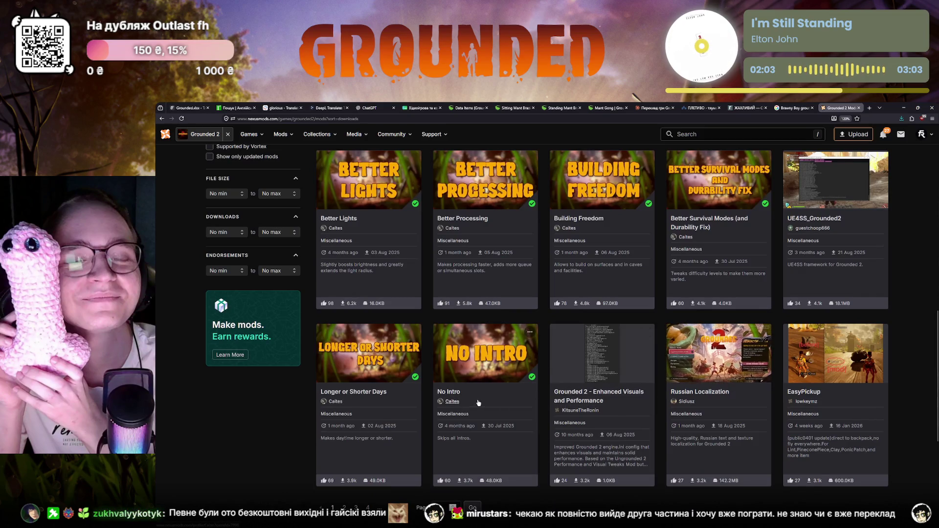
{"action": "scroll", "coordinate": [587, 397], "scroll_direction": "up", "scroll_amount": 1}
{"action": "scroll", "coordinate": [694, 402], "scroll_direction": "up", "scroll_amount": 1}
{"action": "scroll", "coordinate": [694, 402], "scroll_direction": "down", "scroll_amount": 2}
{"action": "scroll", "coordinate": [694, 403], "scroll_direction": "up", "scroll_amount": 2}
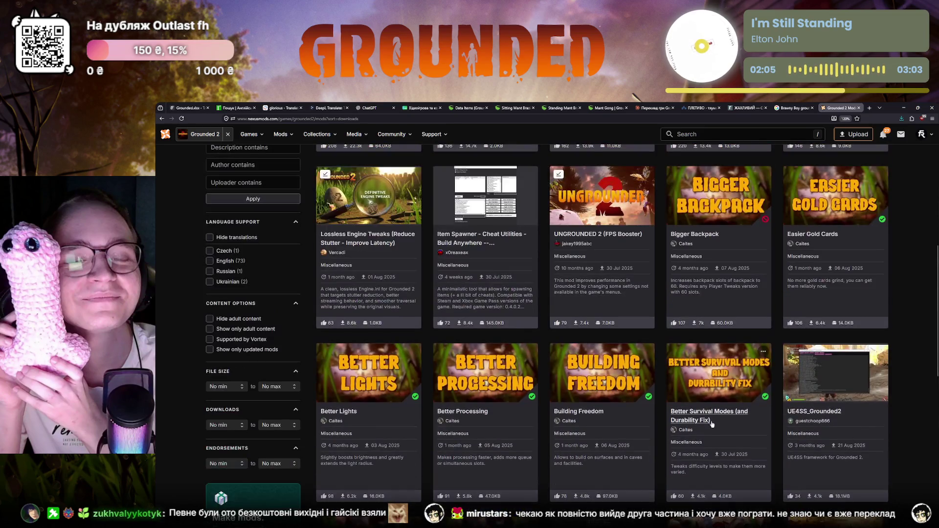
{"action": "scroll", "coordinate": [610, 394], "scroll_direction": "down", "scroll_amount": 1}
{"action": "scroll", "coordinate": [609, 395], "scroll_direction": "up", "scroll_amount": 3}
{"action": "scroll", "coordinate": [609, 394], "scroll_direction": "up", "scroll_amount": 5}
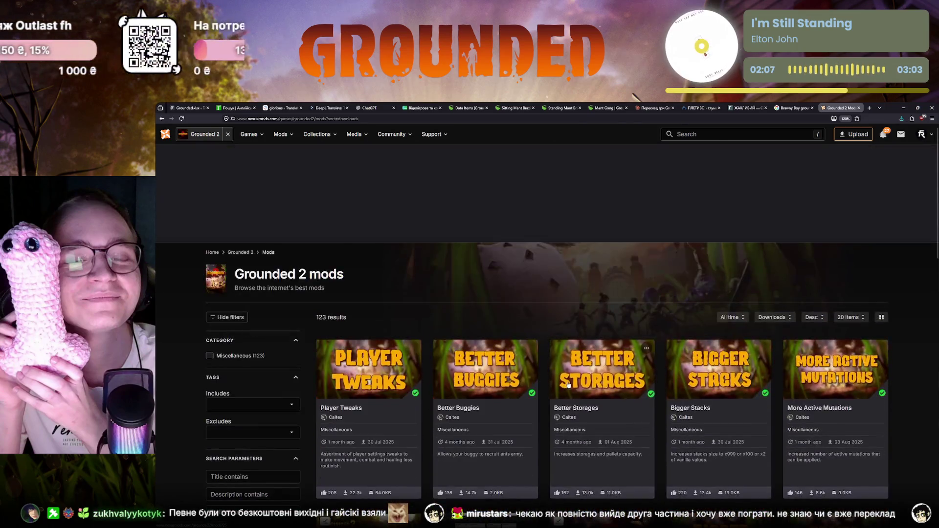
{"action": "scroll", "coordinate": [333, 465], "scroll_direction": "down", "scroll_amount": 10}
{"action": "left_click", "coordinate": [344, 469]}
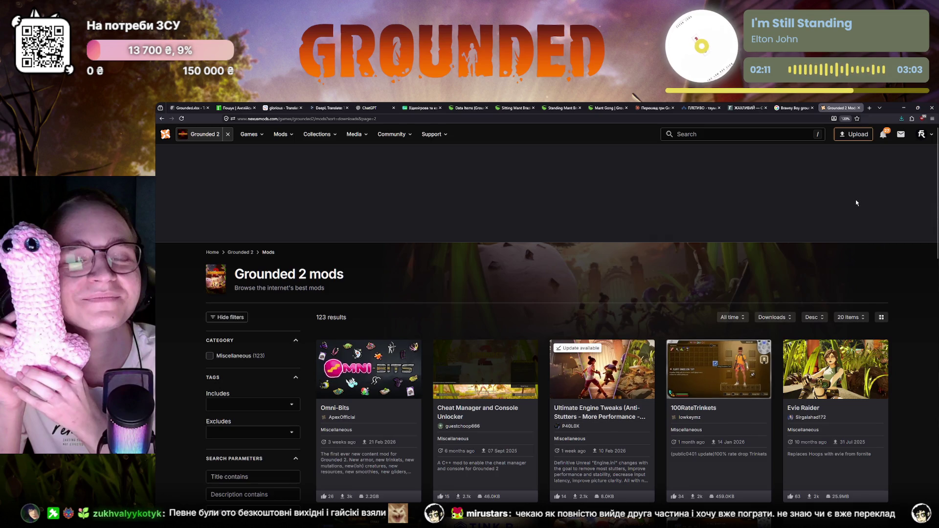
{"action": "scroll", "coordinate": [856, 203], "scroll_direction": "down", "scroll_amount": 2}
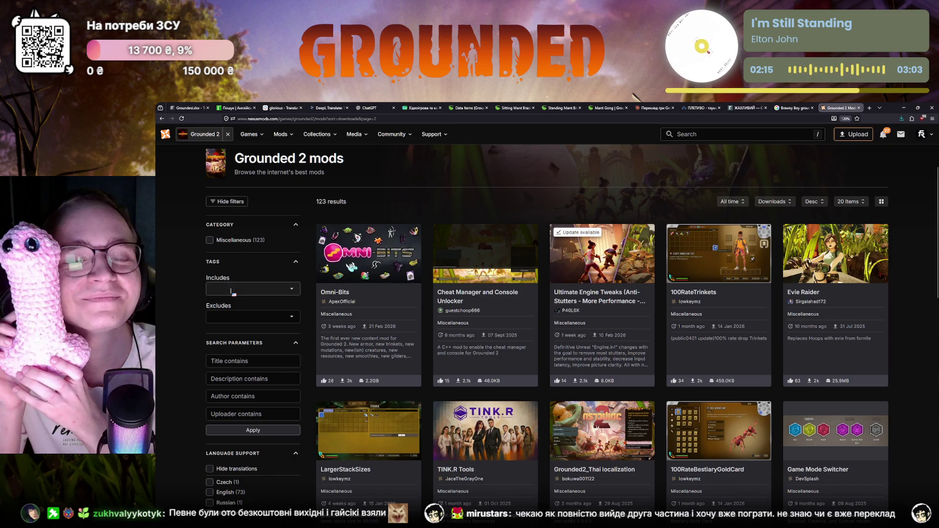
{"action": "scroll", "coordinate": [232, 291], "scroll_direction": "up", "scroll_amount": 2}
{"action": "left_click", "coordinate": [695, 135]}
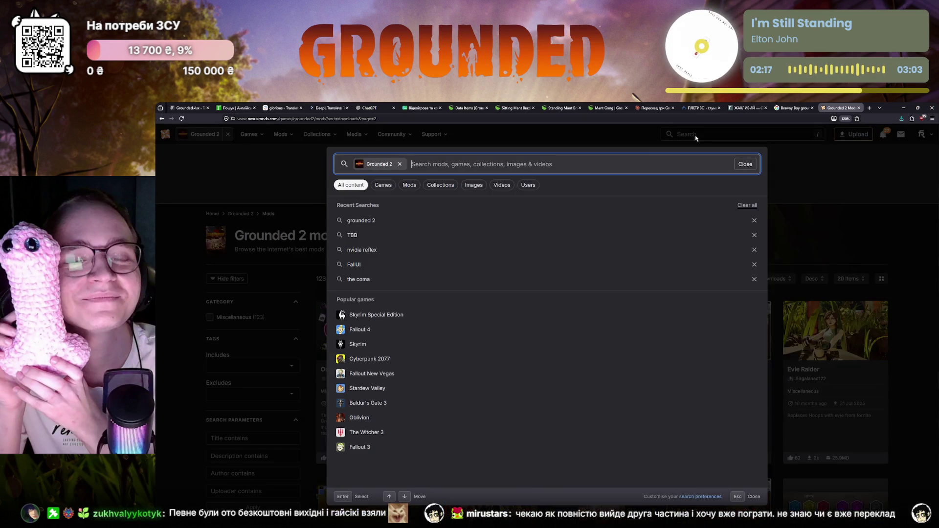
{"action": "type", "text": "ukrainian"}
Search Grounded 2 mods for 'ukrainian' and open Ukrainian localization in a background tab.
{"action": "key", "text": "Return"}
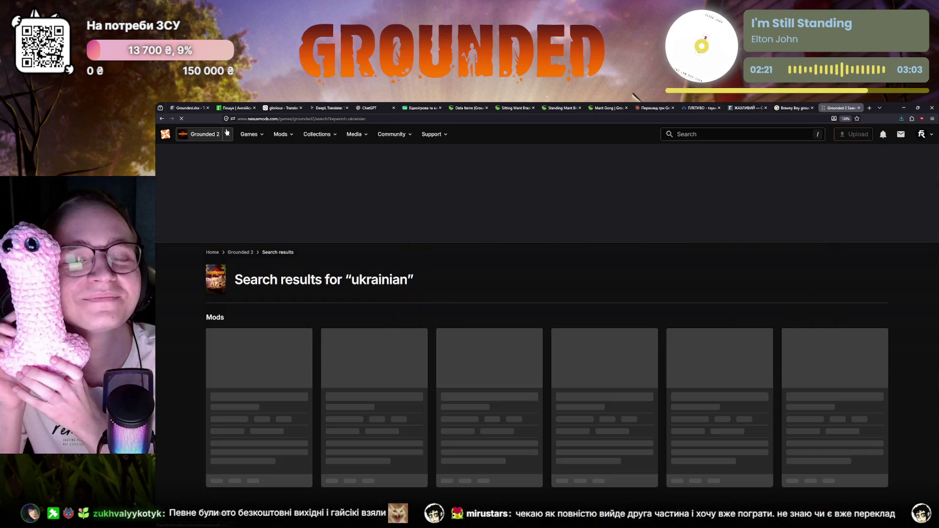
{"action": "scroll", "coordinate": [224, 312], "scroll_direction": "down", "scroll_amount": 1}
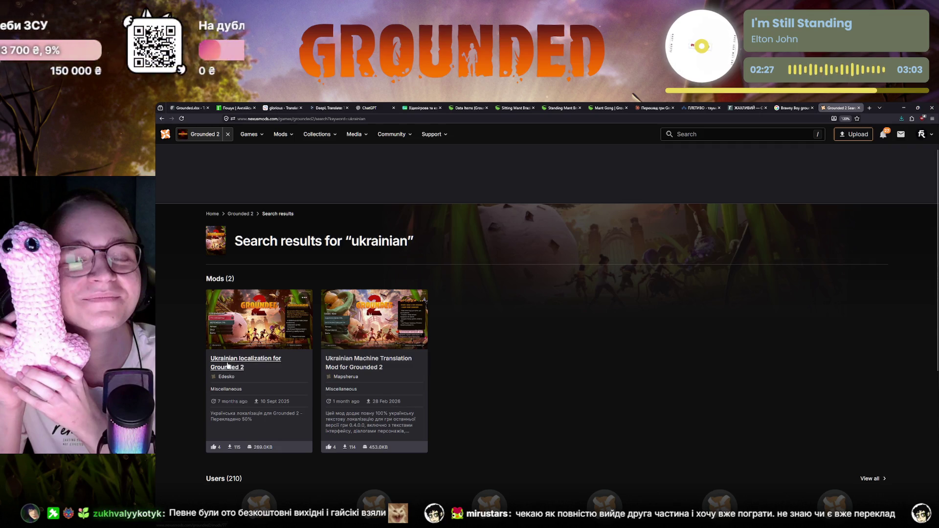
{"action": "middle_click", "coordinate": [245, 358]}
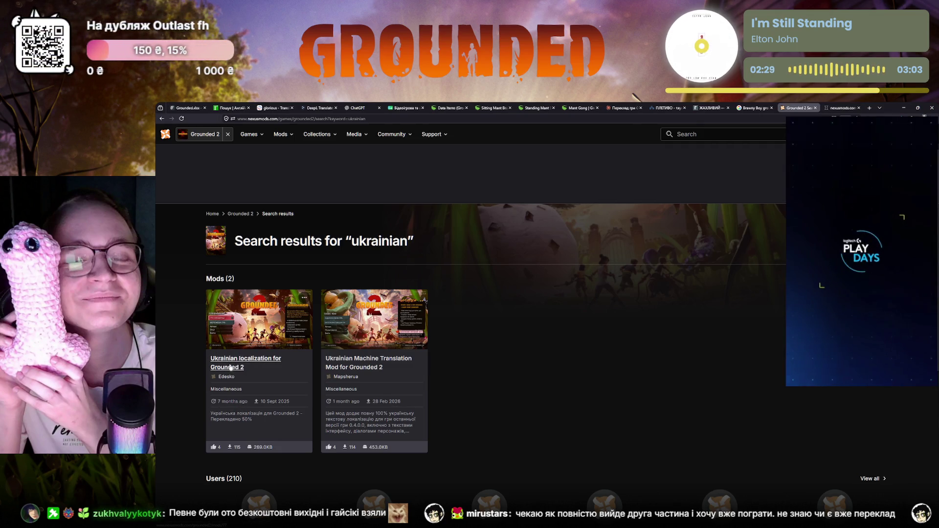
Review the Ukrainian localization mod page and copy its steamcommunity.com installation guide link.
{"action": "key", "text": "ctrl+Tab"}
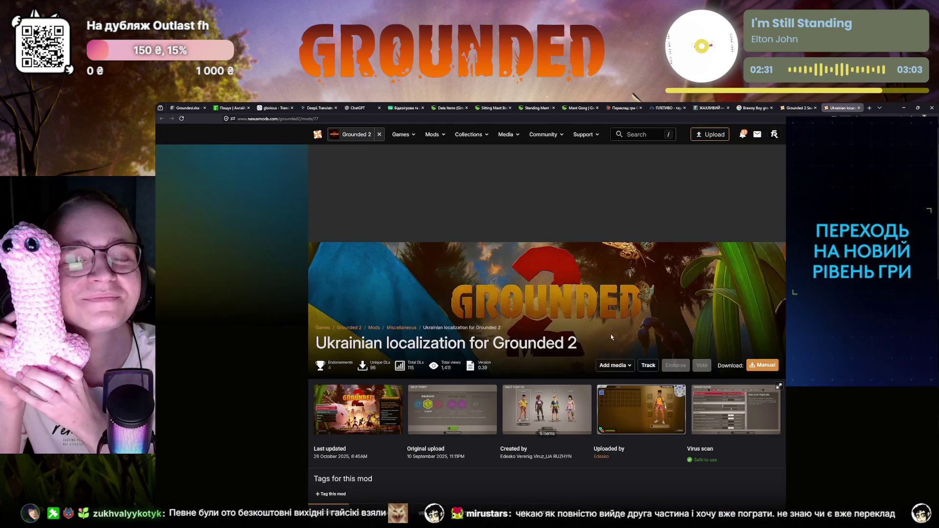
{"action": "scroll", "coordinate": [451, 383], "scroll_direction": "down", "scroll_amount": 3}
{"action": "scroll", "coordinate": [451, 382], "scroll_direction": "down", "scroll_amount": 2}
{"action": "scroll", "coordinate": [382, 395], "scroll_direction": "down", "scroll_amount": 1}
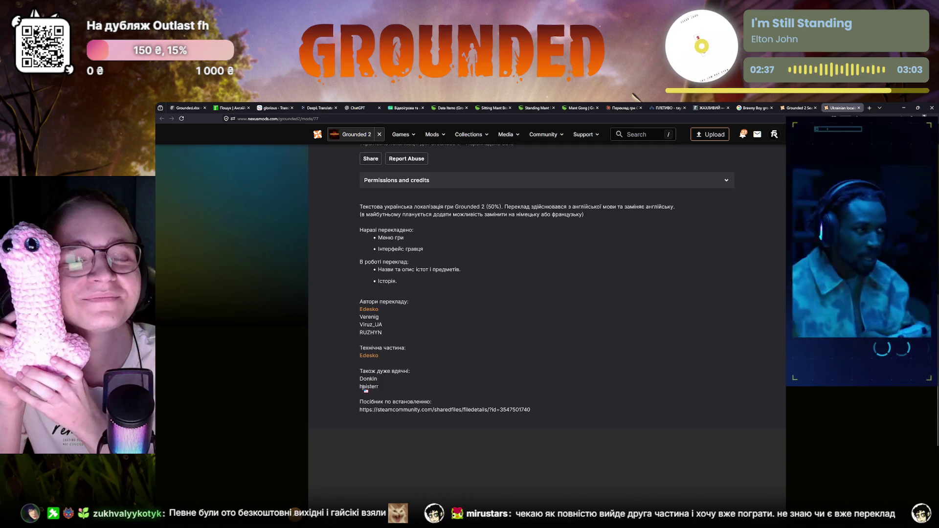
{"action": "scroll", "coordinate": [365, 391], "scroll_direction": "up", "scroll_amount": 2}
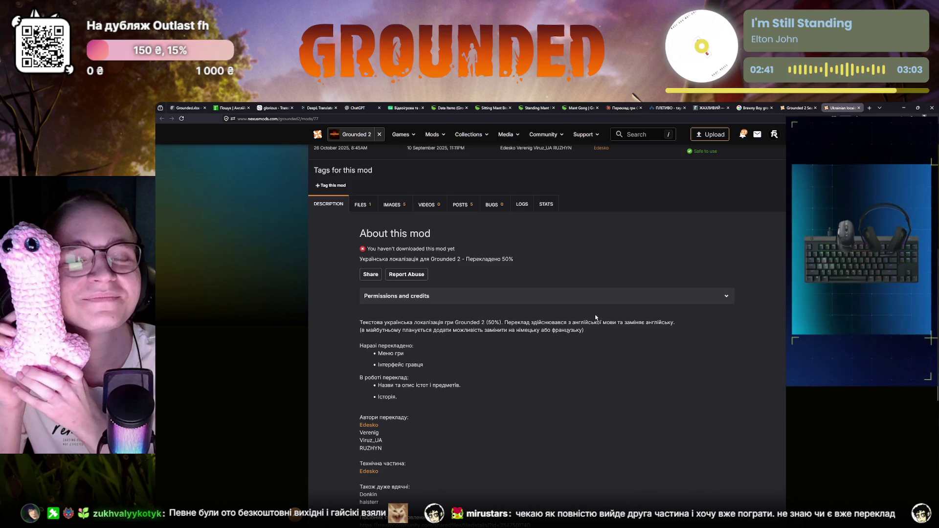
{"action": "scroll", "coordinate": [349, 282], "scroll_direction": "up", "scroll_amount": 1}
{"action": "left_click", "coordinate": [351, 282]}
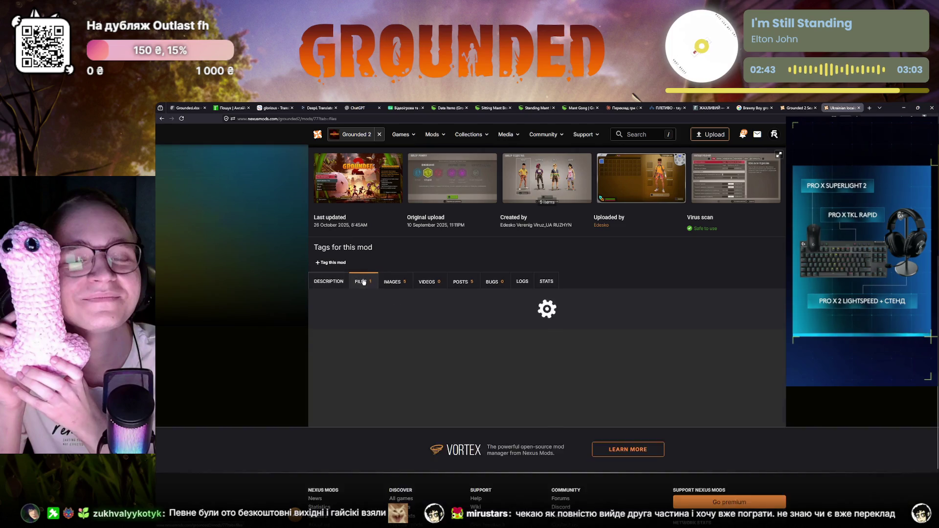
{"action": "left_click", "coordinate": [334, 281]}
{"action": "scroll", "coordinate": [383, 375], "scroll_direction": "down", "scroll_amount": 3}
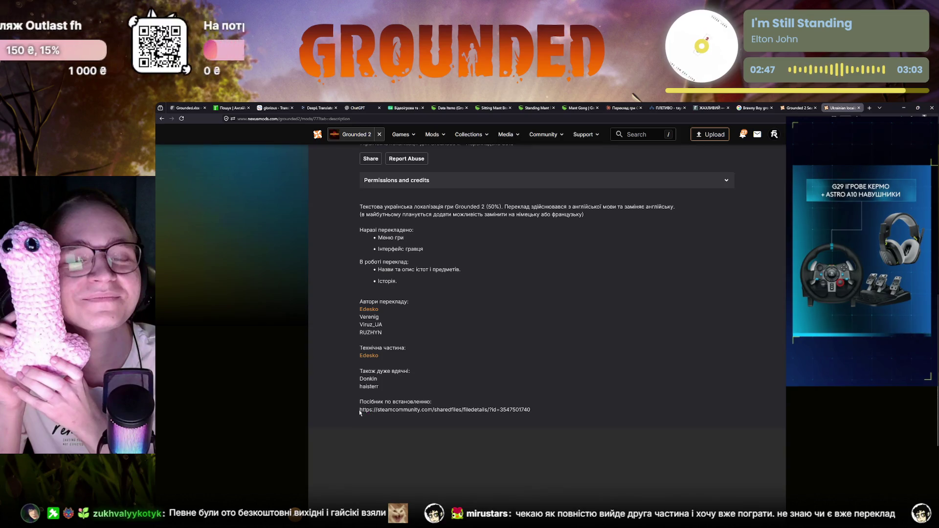
{"action": "left_click_drag", "start_coordinate": [360, 409], "coordinate": [531, 410]}
{"action": "key", "text": "ctrl+c"}
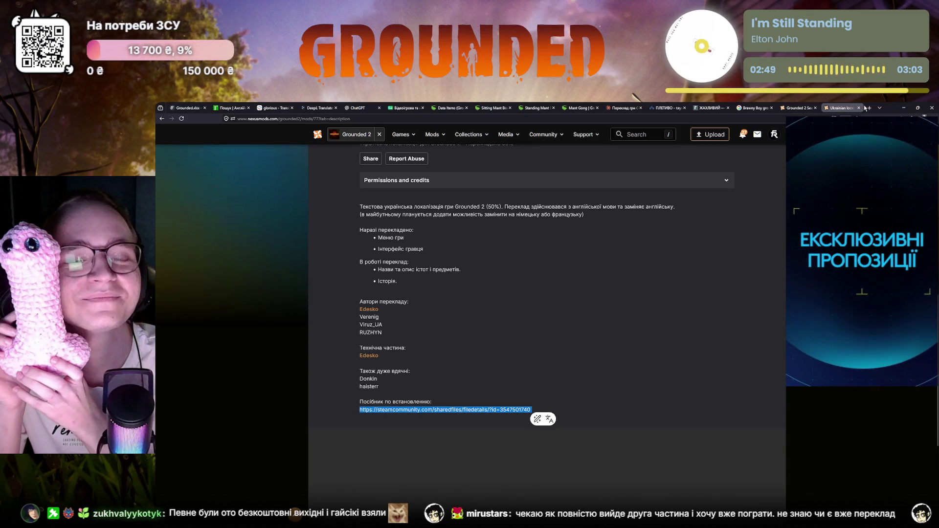
{"action": "left_click", "coordinate": [869, 108]}
Load the Steam Community Ukrainizer guide and follow the first comment's Nexus Mods link.
{"action": "key", "text": "ctrl+v"}
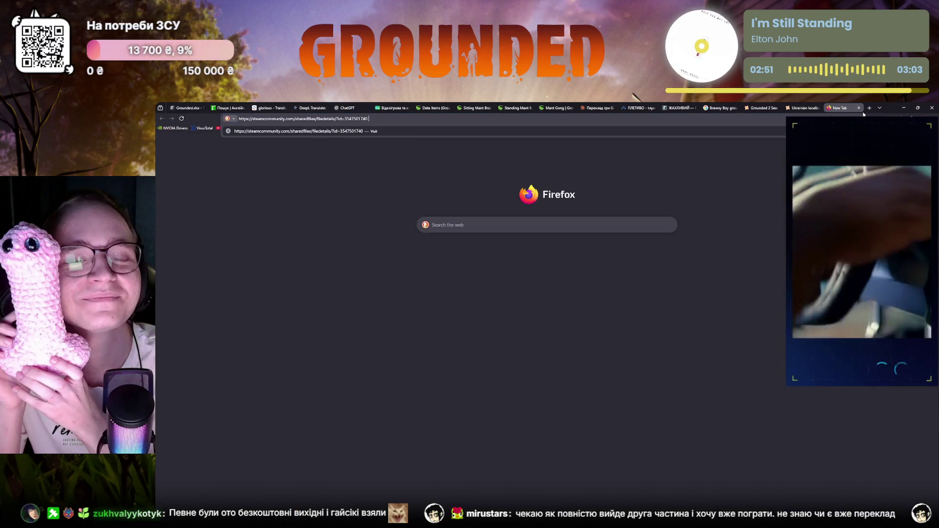
{"action": "key", "text": "Return"}
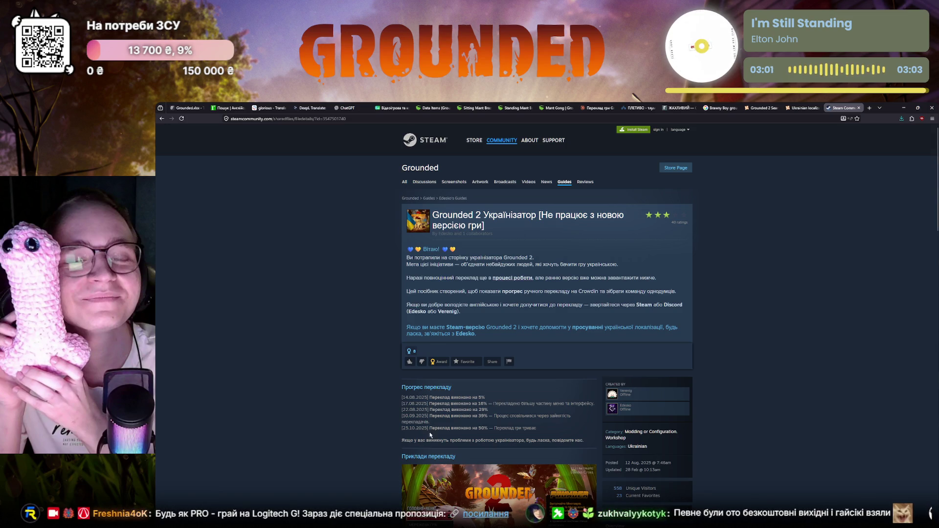
{"action": "scroll", "coordinate": [623, 434], "scroll_direction": "down", "scroll_amount": 1}
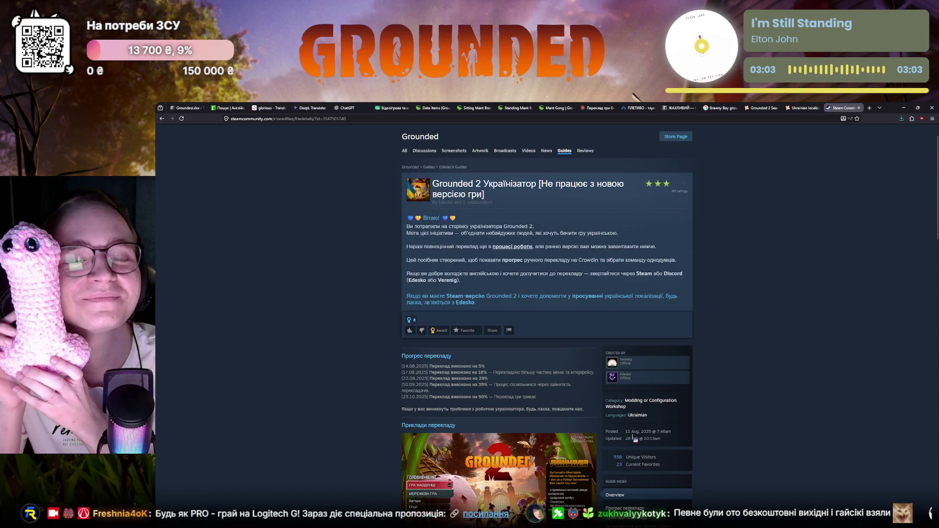
{"action": "scroll", "coordinate": [623, 434], "scroll_direction": "down", "scroll_amount": 5}
{"action": "scroll", "coordinate": [438, 397], "scroll_direction": "down", "scroll_amount": 5}
{"action": "scroll", "coordinate": [439, 397], "scroll_direction": "down", "scroll_amount": 5}
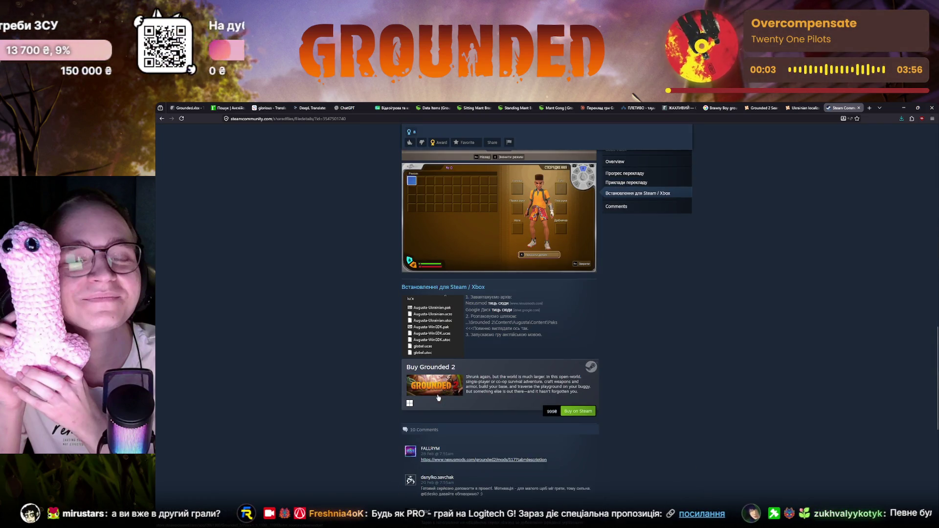
{"action": "scroll", "coordinate": [428, 457], "scroll_direction": "up", "scroll_amount": 4}
{"action": "scroll", "coordinate": [427, 458], "scroll_direction": "up", "scroll_amount": 12}
{"action": "scroll", "coordinate": [418, 331], "scroll_direction": "up", "scroll_amount": 5}
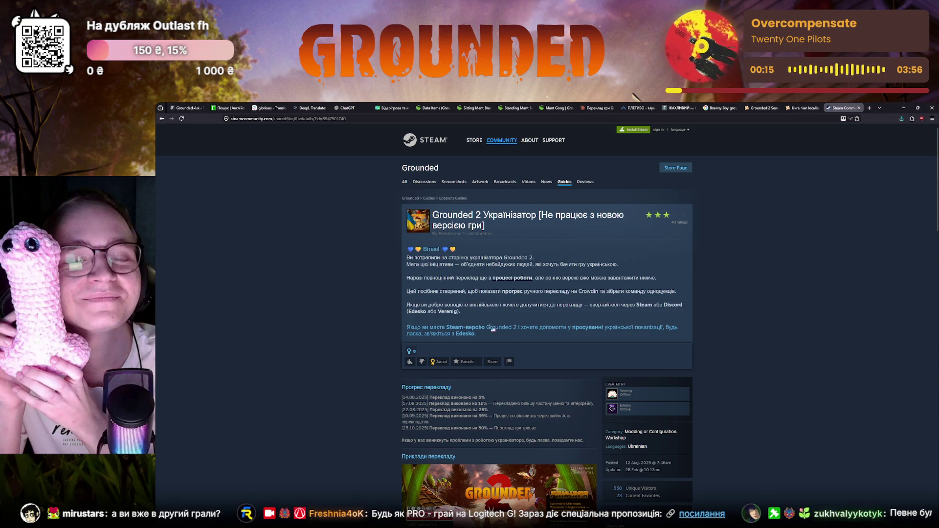
{"action": "scroll", "coordinate": [424, 342], "scroll_direction": "down", "scroll_amount": 2}
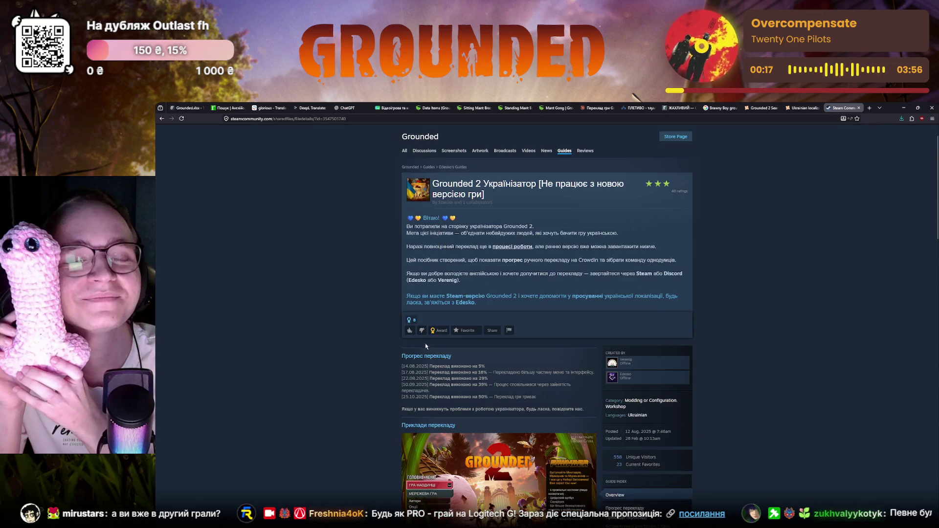
{"action": "scroll", "coordinate": [473, 391], "scroll_direction": "down", "scroll_amount": 2}
{"action": "scroll", "coordinate": [476, 385], "scroll_direction": "down", "scroll_amount": 2}
{"action": "scroll", "coordinate": [478, 386], "scroll_direction": "down", "scroll_amount": 5}
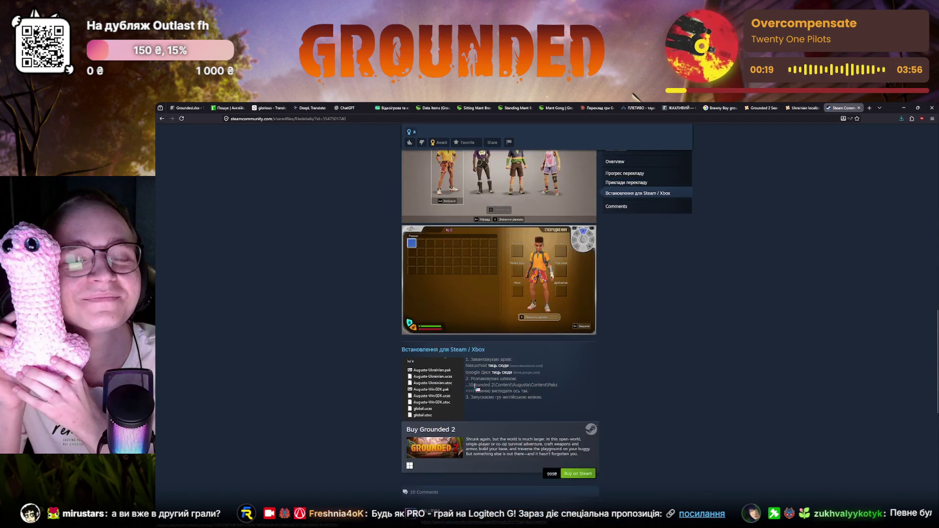
{"action": "scroll", "coordinate": [470, 396], "scroll_direction": "down", "scroll_amount": 3}
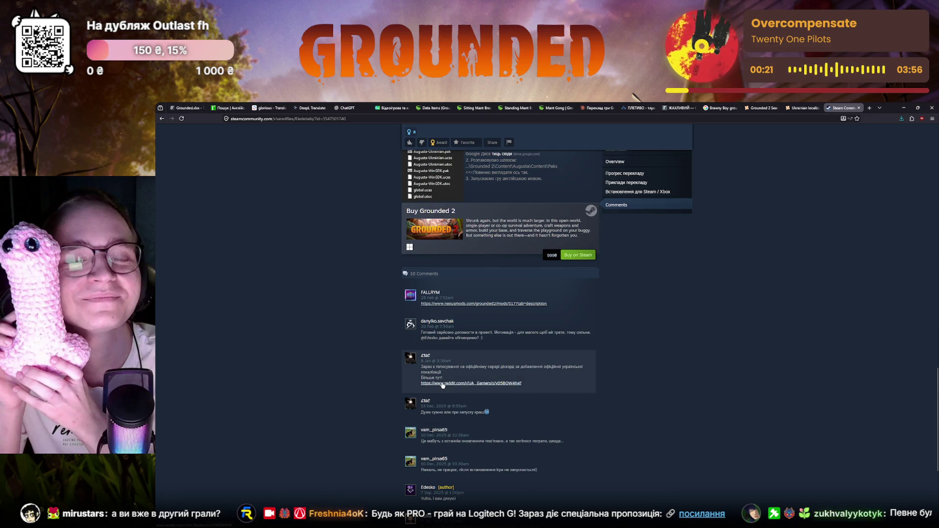
{"action": "left_click", "coordinate": [440, 303]}
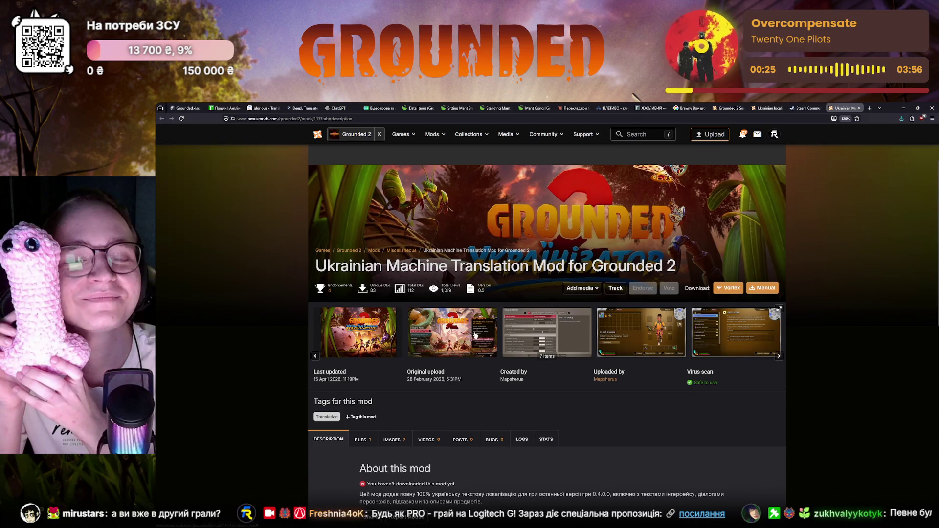
View the machine translation mod's main-menu screenshot and description, then return to Crowdin.
{"action": "left_click", "coordinate": [480, 334]}
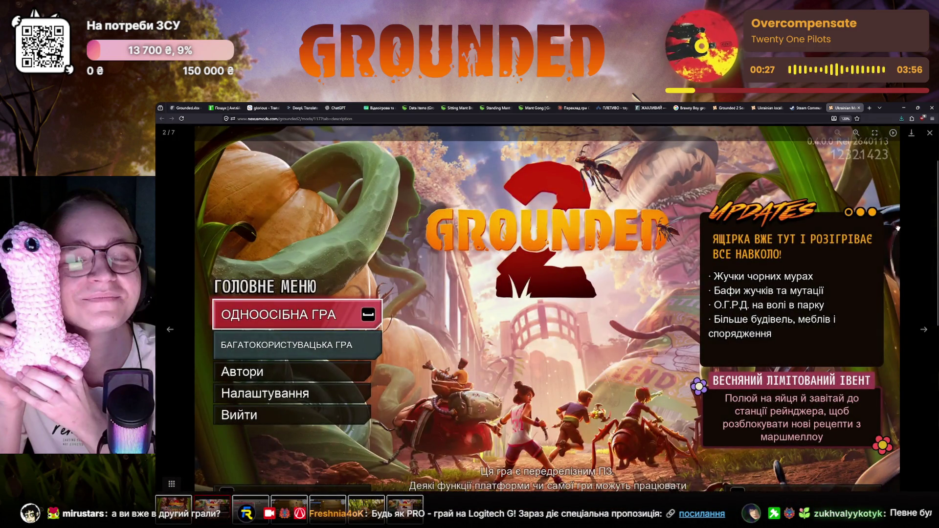
{"action": "left_click", "coordinate": [929, 133]}
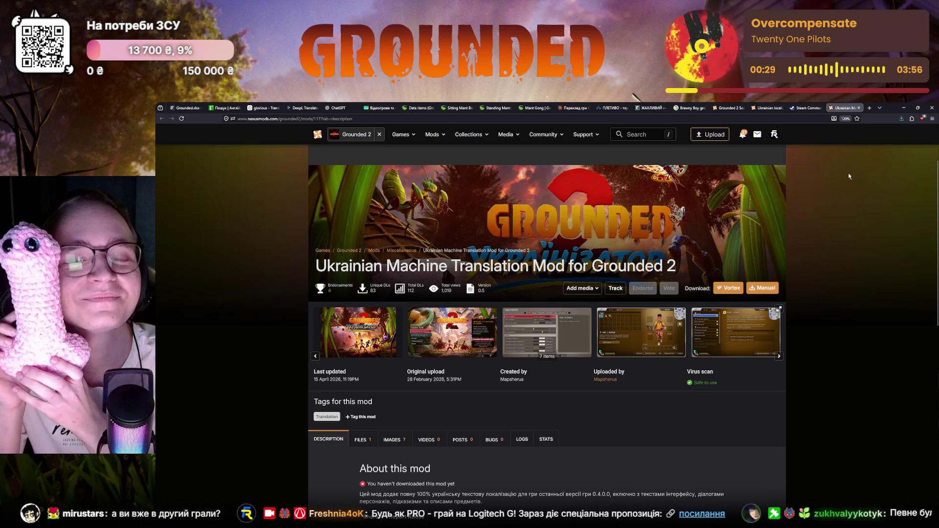
{"action": "scroll", "coordinate": [690, 359], "scroll_direction": "down", "scroll_amount": 2}
{"action": "scroll", "coordinate": [687, 371], "scroll_direction": "down", "scroll_amount": 2}
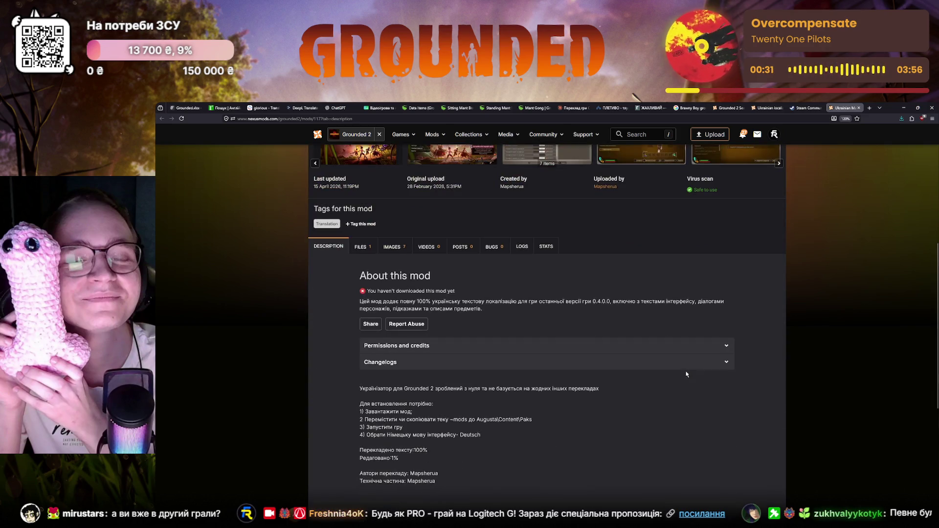
{"action": "scroll", "coordinate": [686, 374], "scroll_direction": "down", "scroll_amount": 2}
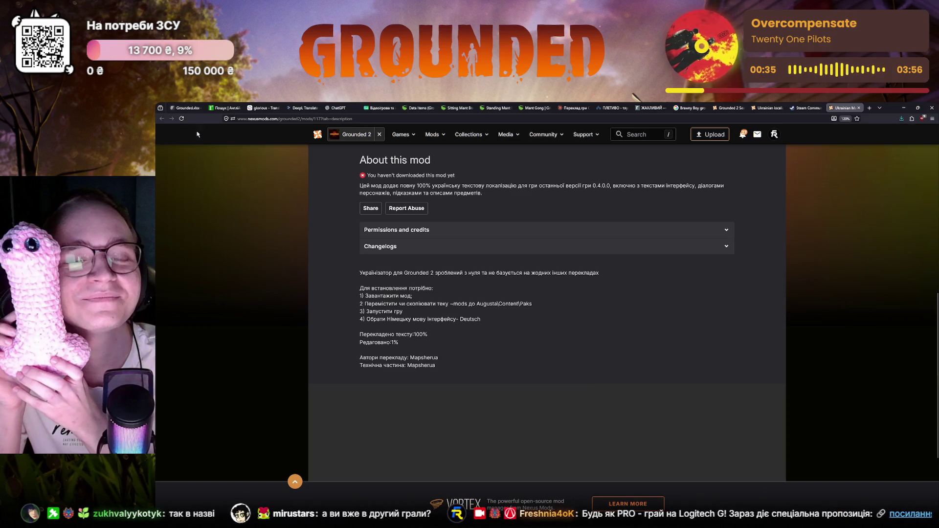
{"action": "left_click", "coordinate": [183, 108]}
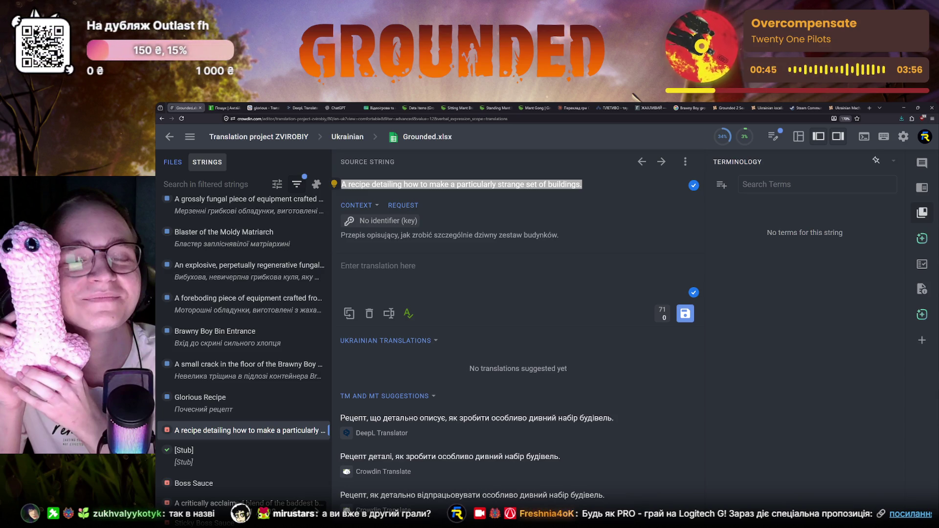
{"action": "key", "text": "alt+Tab"}
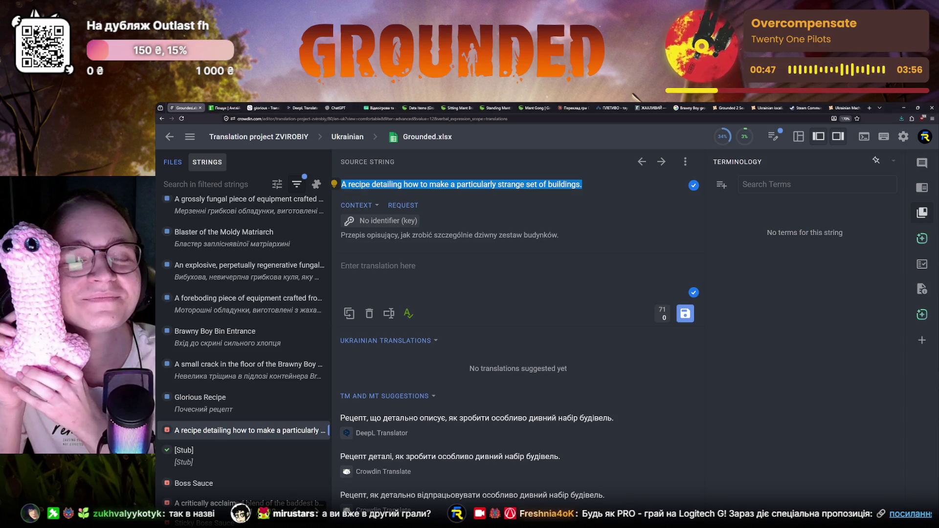
{"action": "key", "text": "alt+Tab"}
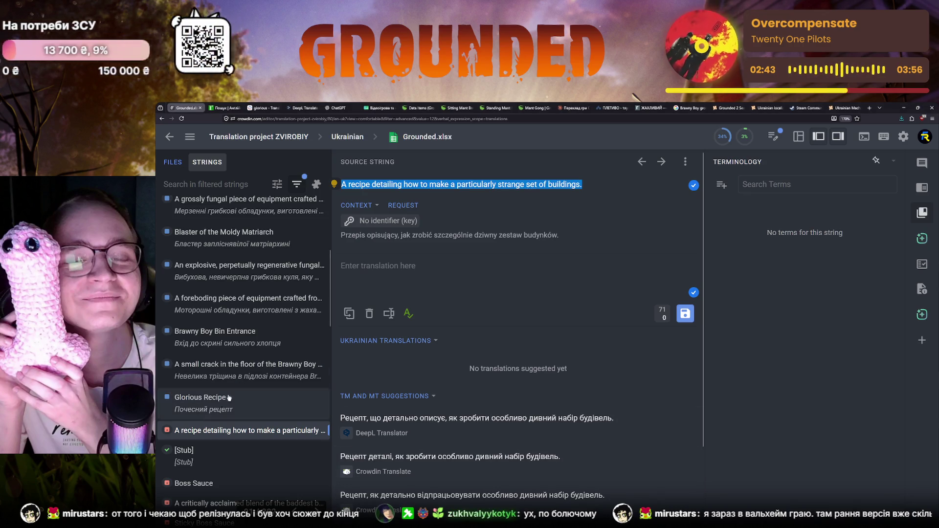
{"action": "left_click", "coordinate": [249, 438]}
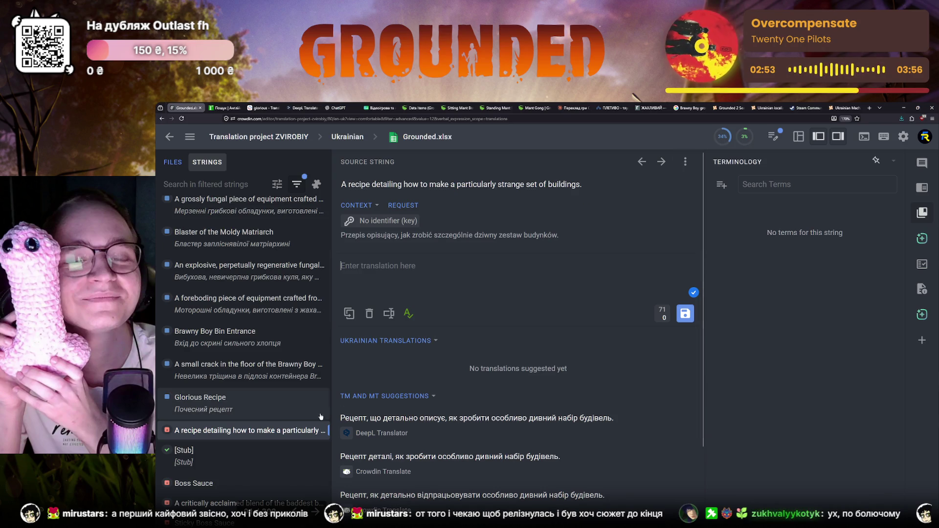
{"action": "scroll", "coordinate": [271, 414], "scroll_direction": "down", "scroll_amount": 2}
{"action": "scroll", "coordinate": [271, 415], "scroll_direction": "down", "scroll_amount": 1}
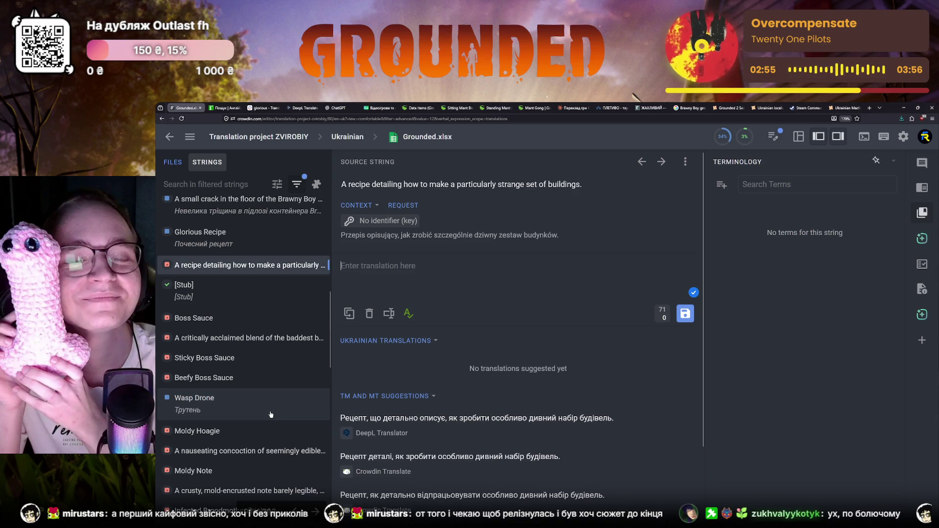
{"action": "scroll", "coordinate": [270, 415], "scroll_direction": "up", "scroll_amount": 1}
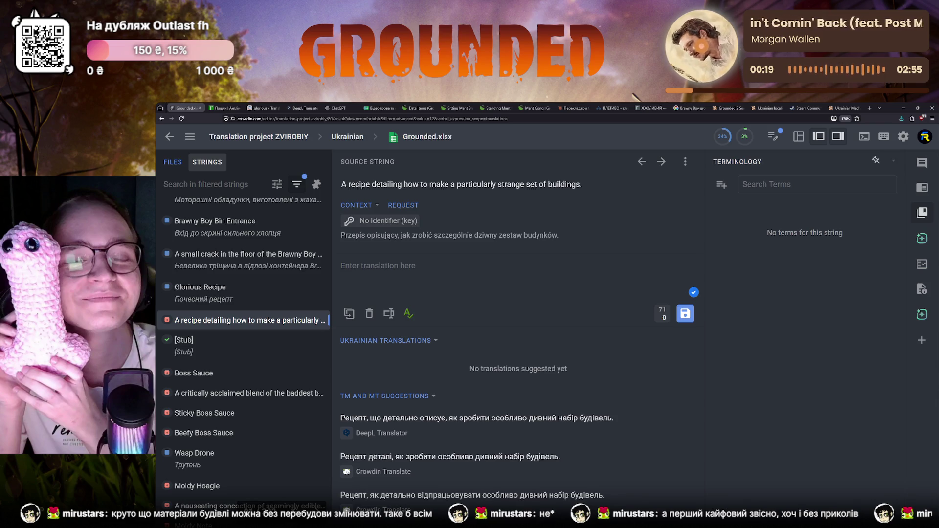
{"action": "type", "text": "Рецепт, у якому детально описано, як зробити особливо дивний набір будівель."}
{"action": "key", "text": "ctrl+Return"}
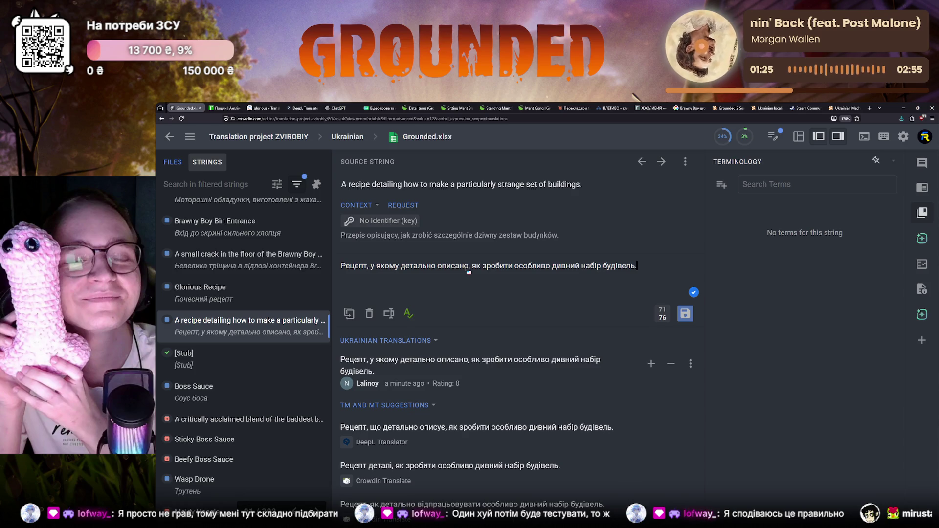
Select the recipe source string, then pick out the word particularly for lookup.
{"action": "left_click_drag", "start_coordinate": [341, 185], "coordinate": [583, 186]}
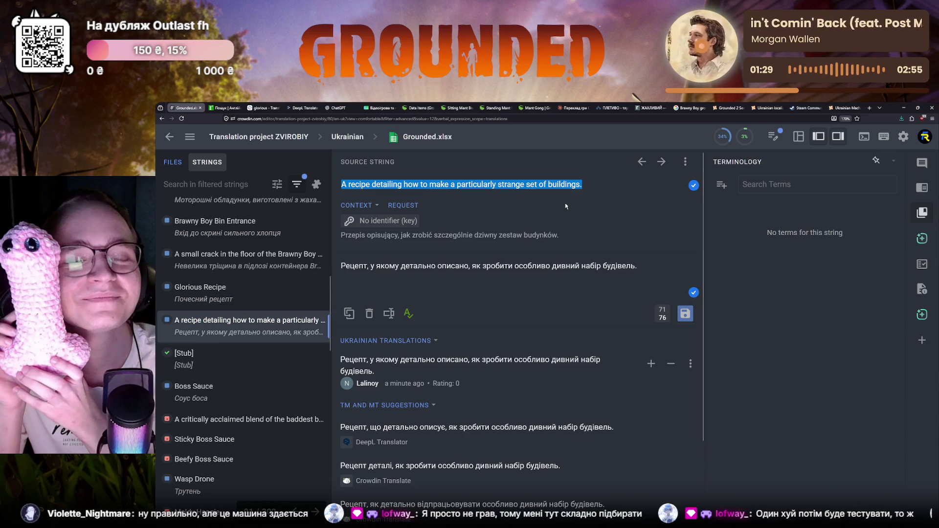
{"action": "left_click", "coordinate": [507, 295]}
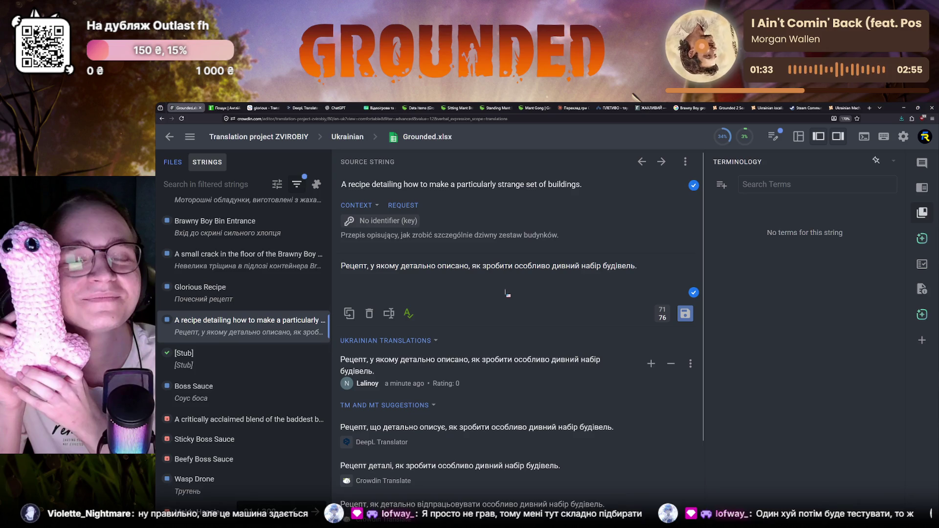
{"action": "double_click", "coordinate": [478, 185]}
{"action": "key", "text": "ctrl+c"}
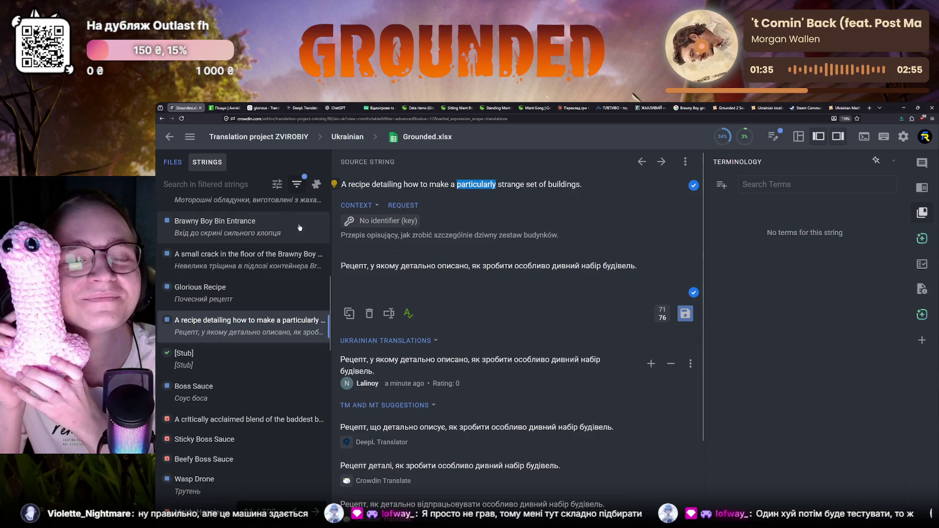
Look up particularly in the r2u.org.ua dictionary (особливо, надзвичайно) and return to Crowdin.
{"action": "left_click", "coordinate": [224, 108]}
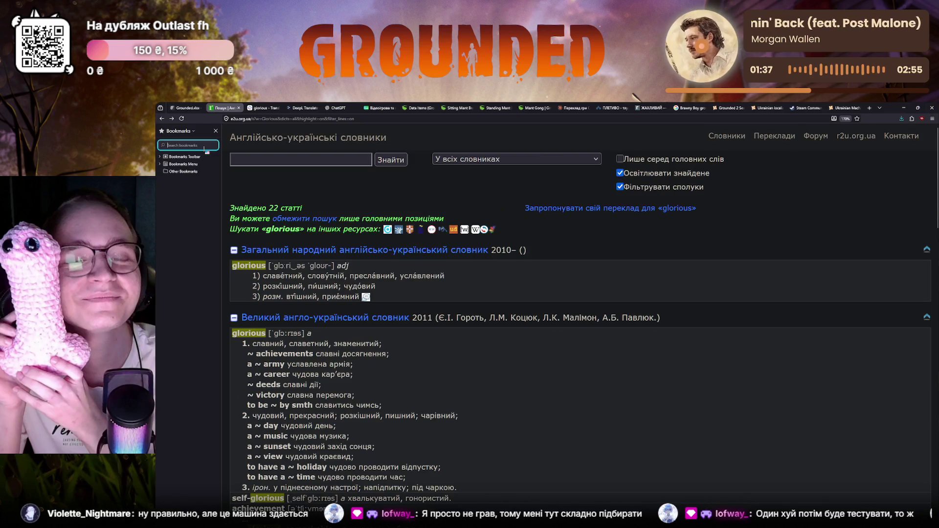
{"action": "key", "text": "ctrl+v"}
{"action": "key", "text": "Return"}
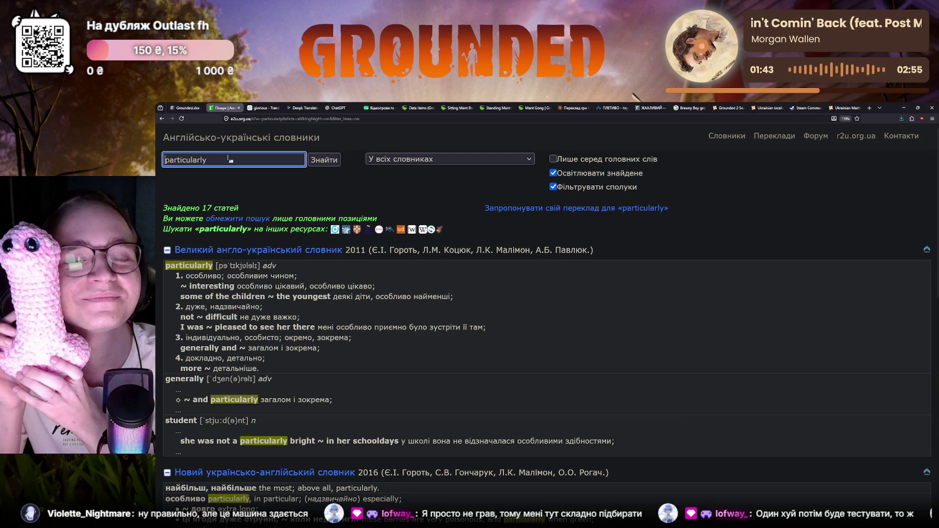
{"action": "left_click", "coordinate": [188, 109]}
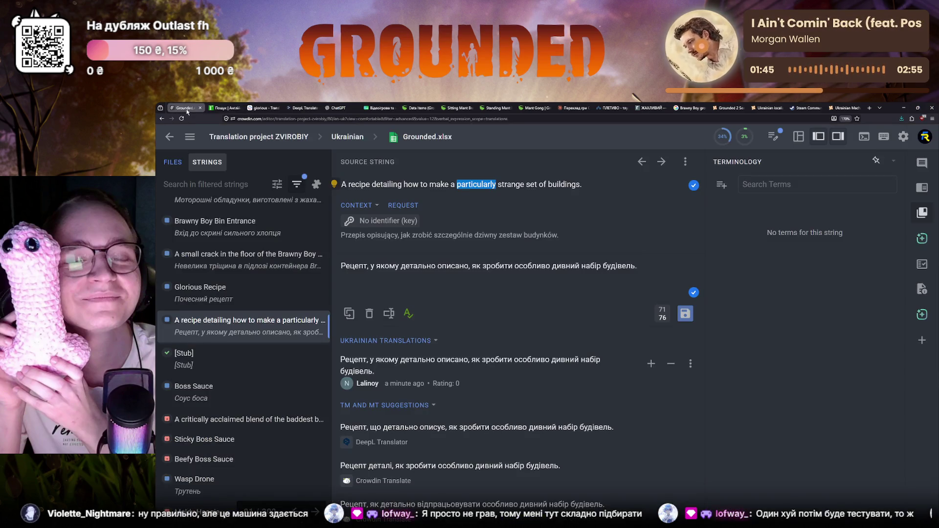
Select особливо in the translation and switch to the r2u dictionary results for particularly.
{"action": "double_click", "coordinate": [534, 266]}
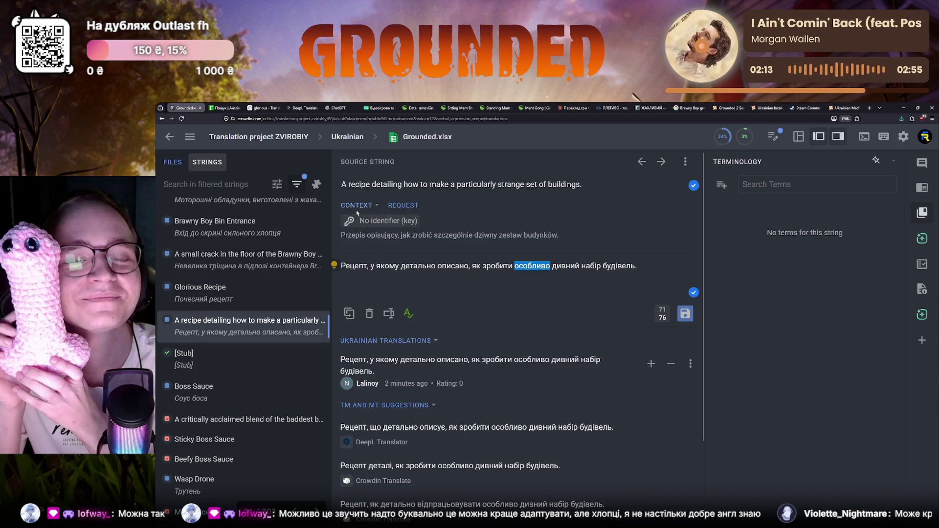
{"action": "left_click", "coordinate": [224, 108]}
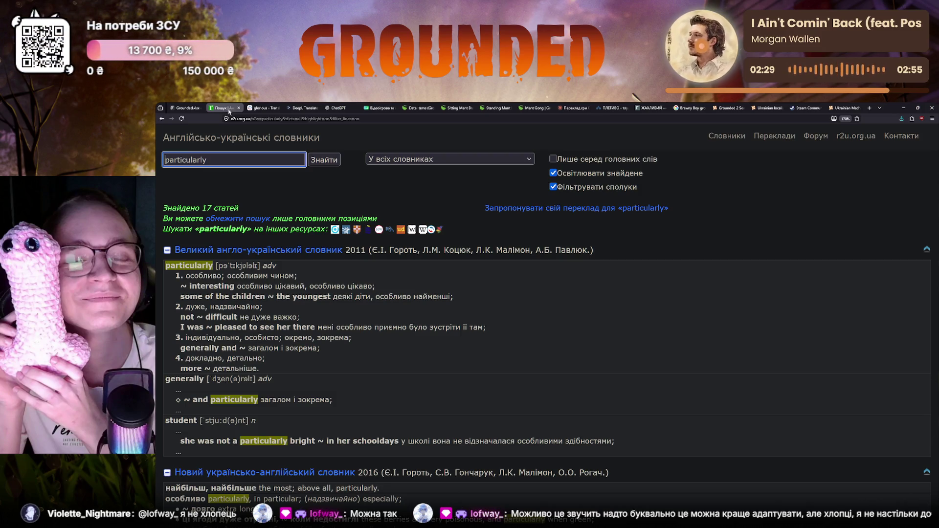
Return to the Crowdin editor and open the Brawny Boy Bin floor-crack string.
{"action": "left_click", "coordinate": [184, 107]}
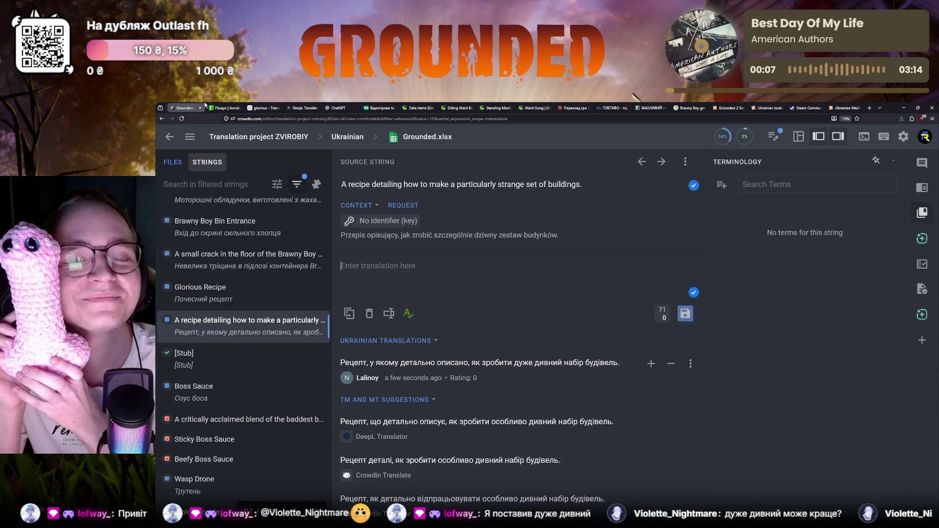
{"action": "scroll", "coordinate": [238, 372], "scroll_direction": "up", "scroll_amount": 1}
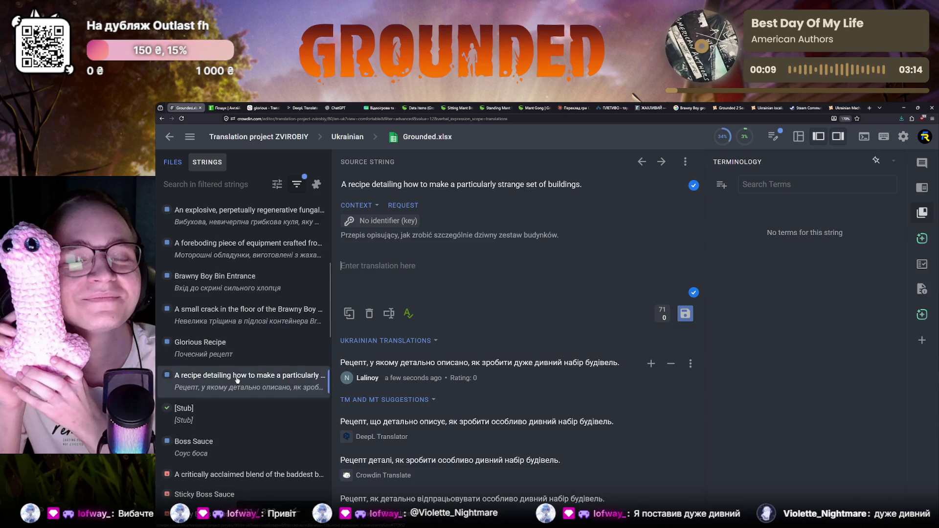
{"action": "scroll", "coordinate": [238, 372], "scroll_direction": "up", "scroll_amount": 1}
{"action": "left_click", "coordinate": [238, 373]}
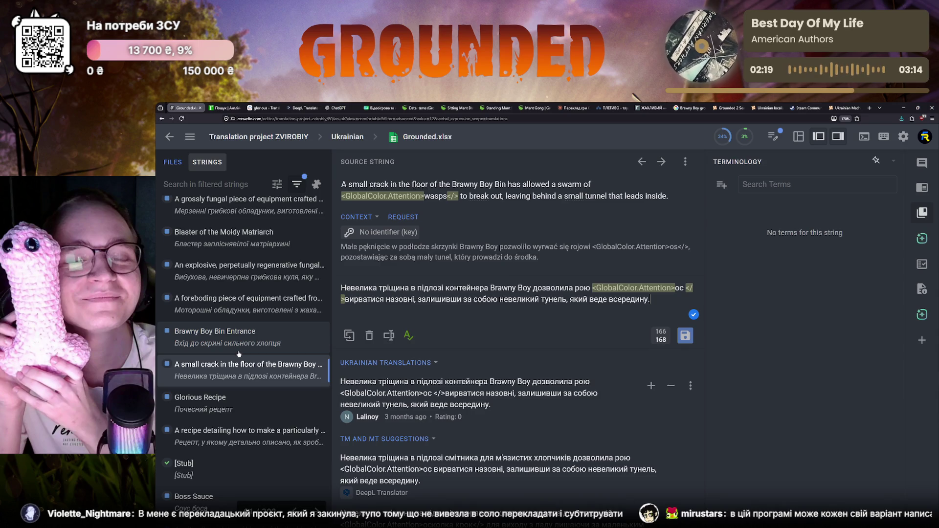
Open the Brawny Boy Bin Entrance string to see its saved translation.
{"action": "left_click", "coordinate": [239, 350]}
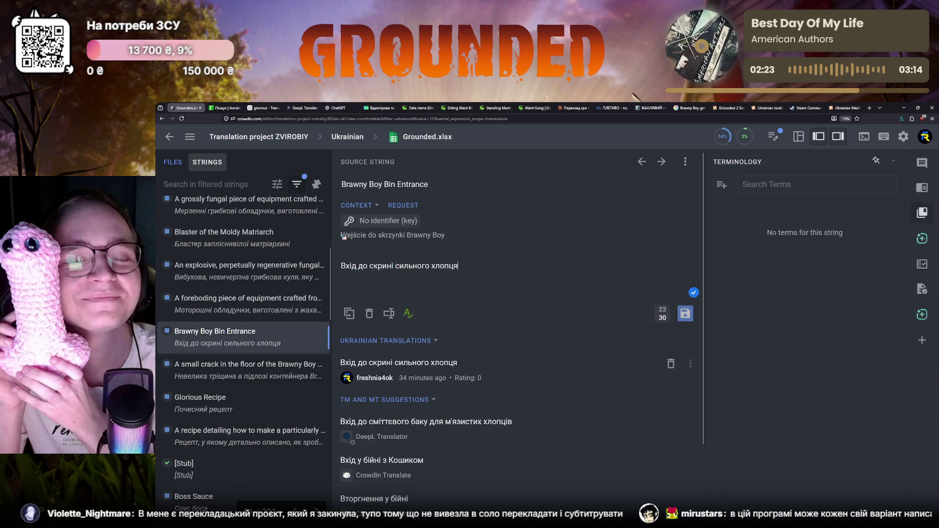
Mark Brawny Boy in the Polish reference text, then leave the editor for the project page.
{"action": "left_click_drag", "start_coordinate": [408, 236], "coordinate": [445, 235]}
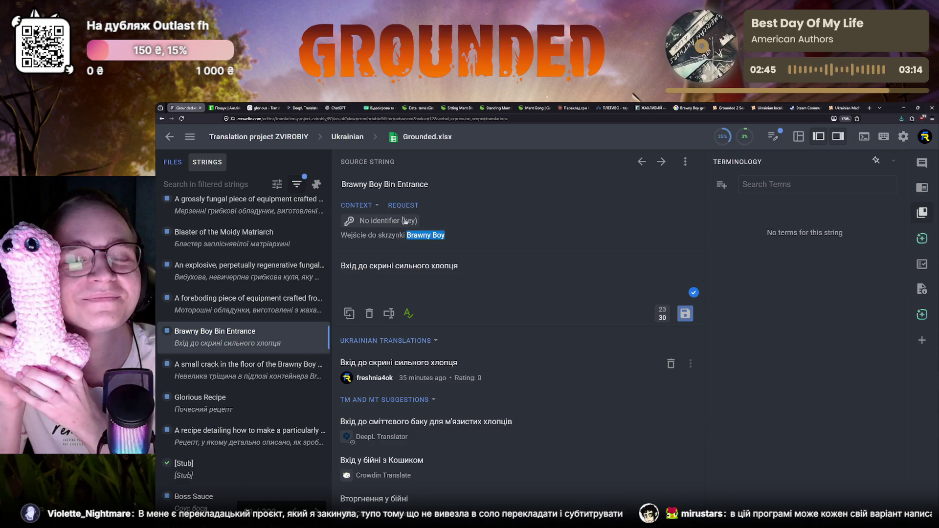
{"action": "left_click", "coordinate": [169, 137]}
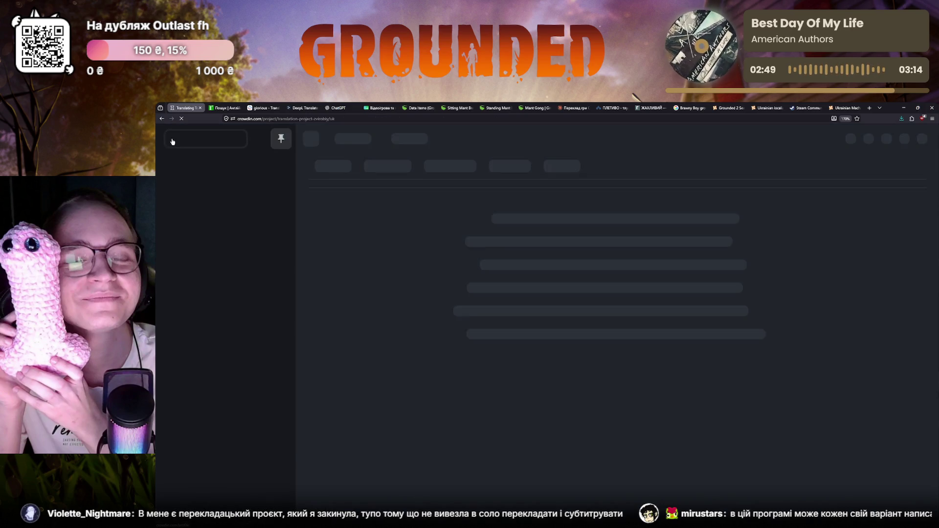
Browse the project's Activity, Tasks and Reports, landing on the Top Members ranking.
{"action": "left_click", "coordinate": [442, 167]}
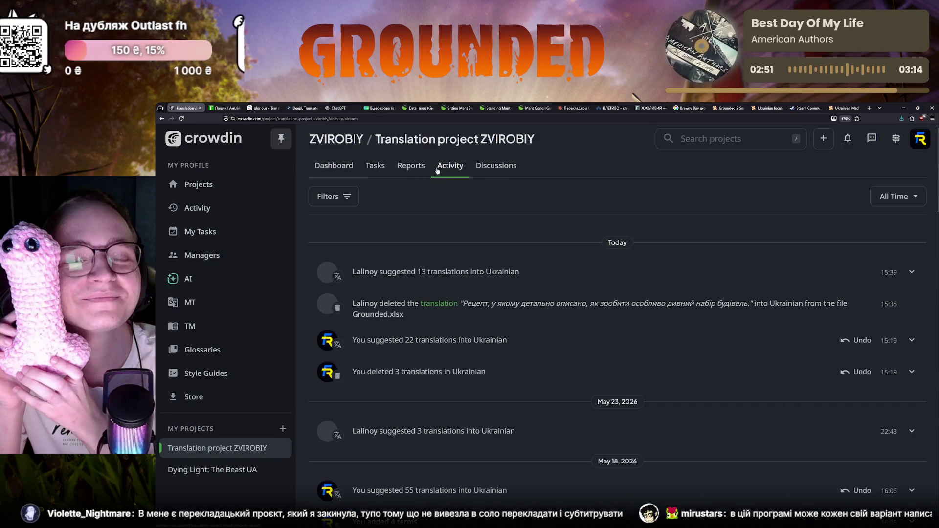
{"action": "left_click", "coordinate": [411, 167]}
{"action": "left_click", "coordinate": [376, 170]}
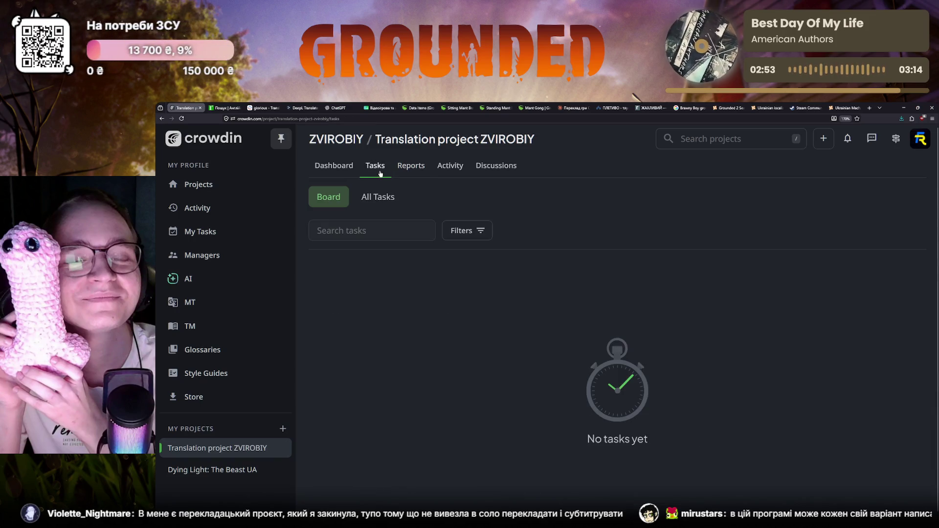
{"action": "left_click", "coordinate": [411, 166]}
{"action": "left_click", "coordinate": [477, 195]}
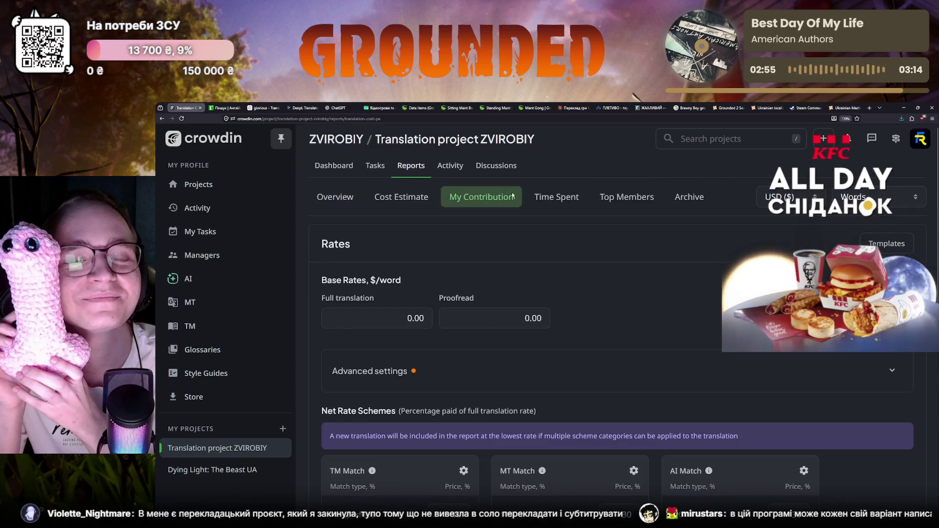
{"action": "left_click", "coordinate": [627, 196]}
{"action": "scroll", "coordinate": [440, 332], "scroll_direction": "down", "scroll_amount": 1}
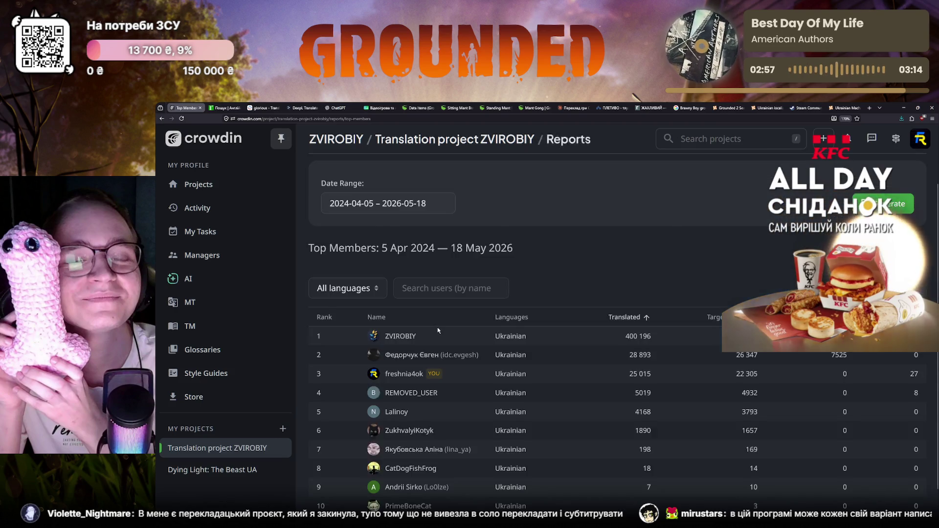
{"action": "scroll", "coordinate": [439, 332], "scroll_direction": "up", "scroll_amount": 1}
Extend the Top Members date range to end 2026-05-25, then go back to the previous report page.
{"action": "left_click", "coordinate": [431, 273]}
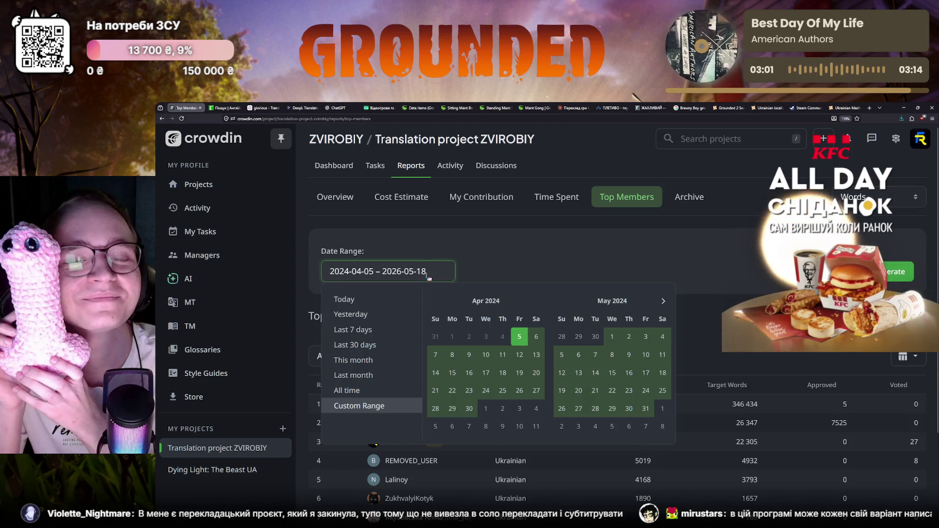
{"action": "left_click", "coordinate": [365, 390]}
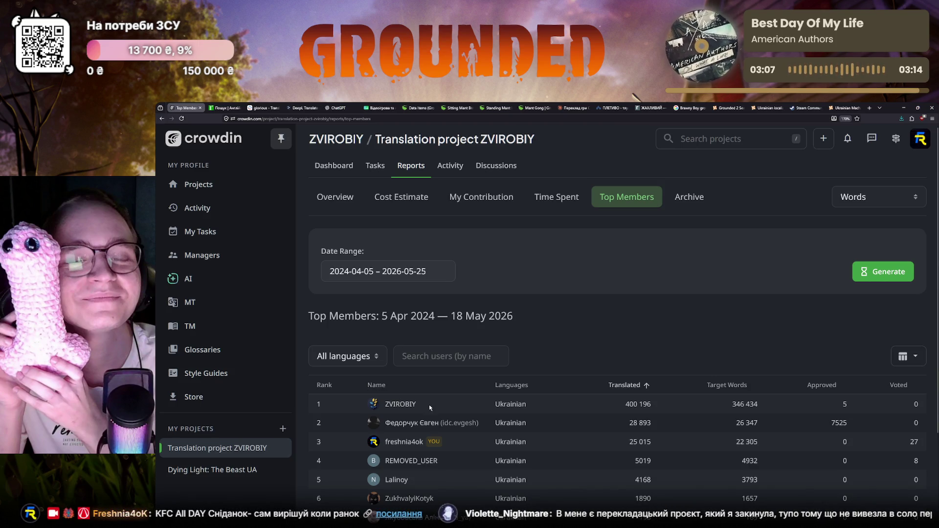
{"action": "left_click", "coordinate": [637, 462]}
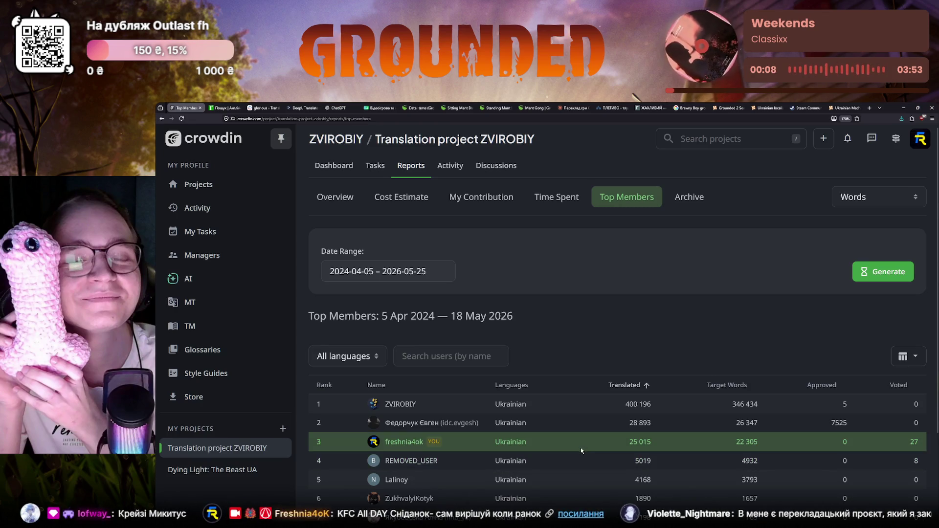
{"action": "left_click", "coordinate": [162, 118]}
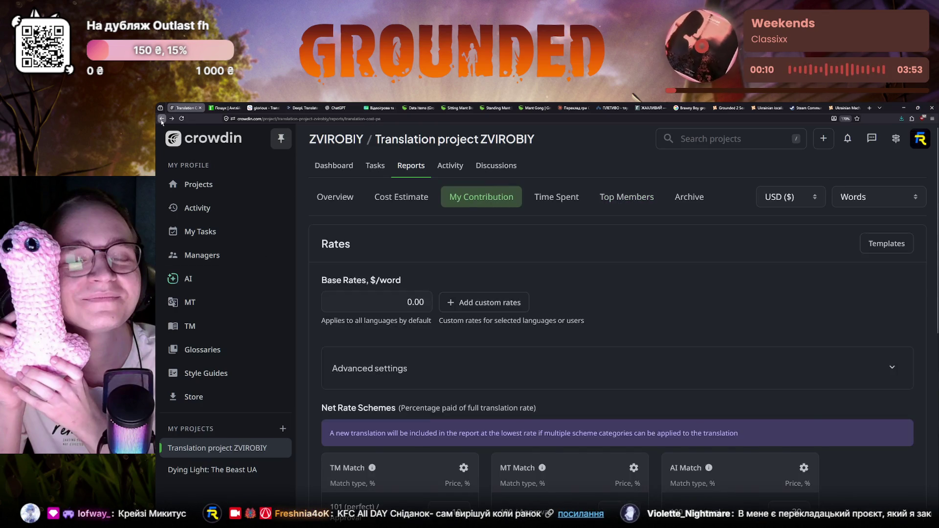
Go back to the project's empty Tasks board.
{"action": "left_click", "coordinate": [161, 118]}
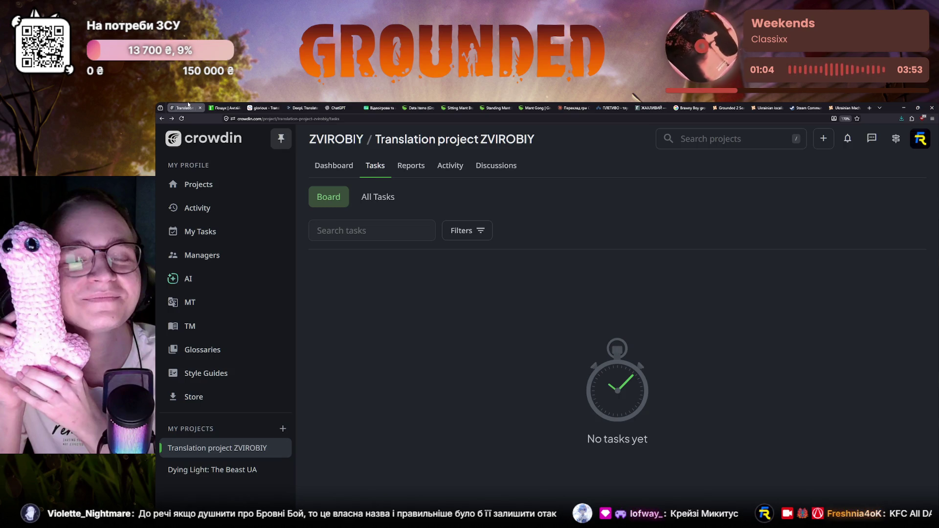
Reopen Grounded.xlsx in the Ukrainian editor and search the strings for Brawny Boy.
{"action": "left_click", "coordinate": [334, 165]}
{"action": "left_click", "coordinate": [353, 246]}
{"action": "left_click", "coordinate": [380, 309]}
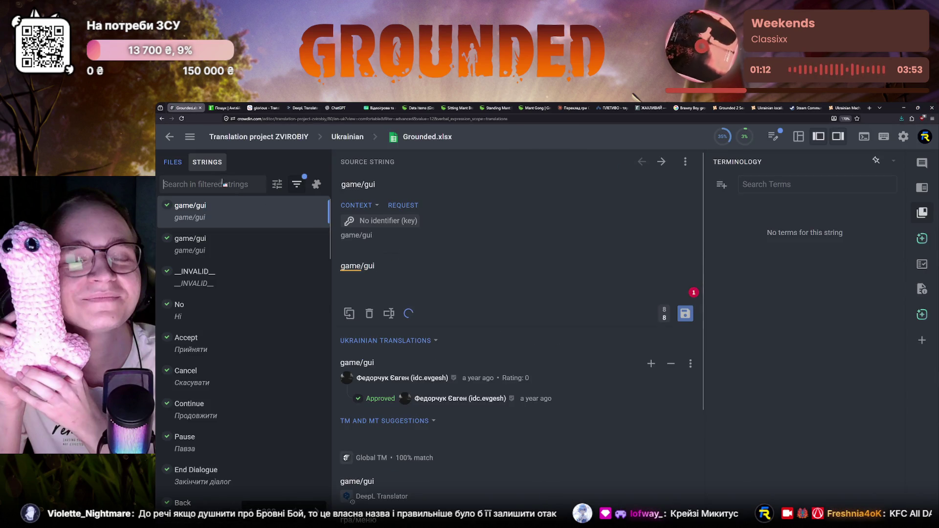
{"action": "type", "text": "b"}
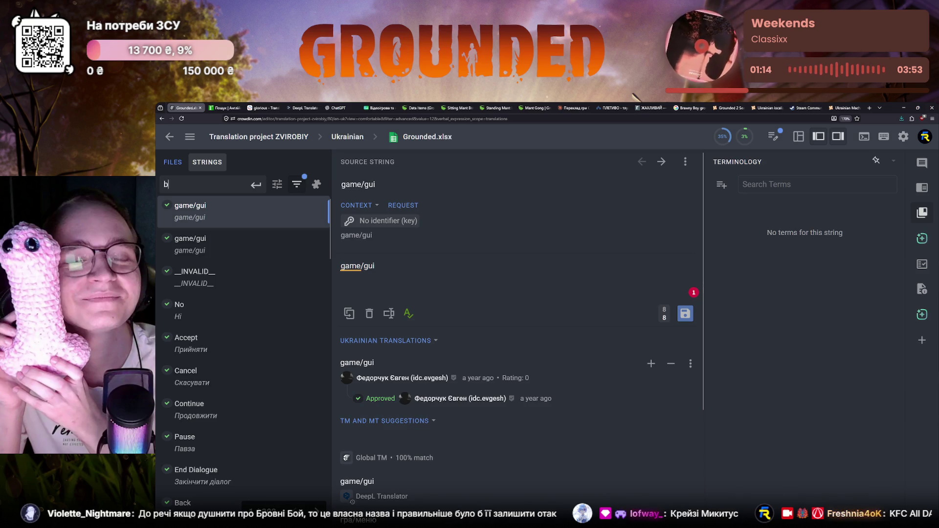
{"action": "type", "text": "raw boy"}
{"action": "key", "text": "Return"}
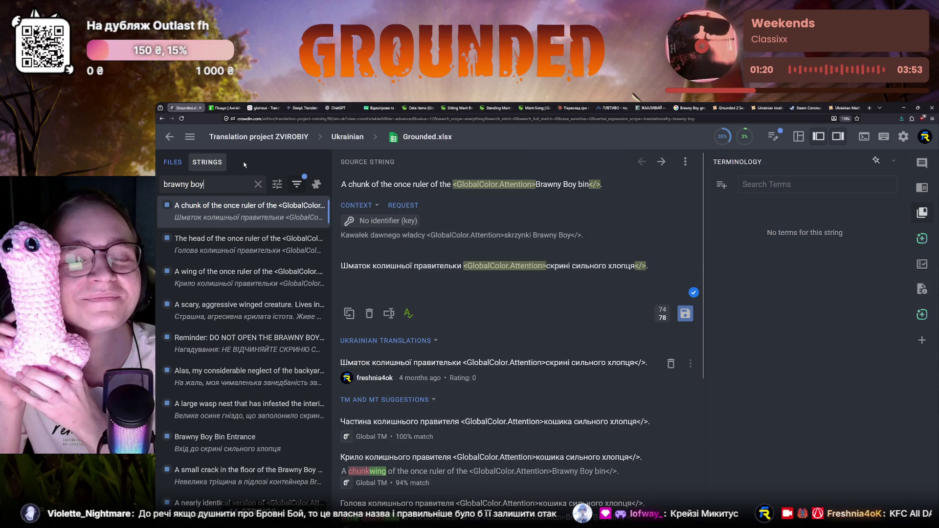
Replace сильного хлопця in the translation with the untranslated name Brawny Boy.
{"action": "left_click_drag", "start_coordinate": [534, 236], "coordinate": [569, 238]}
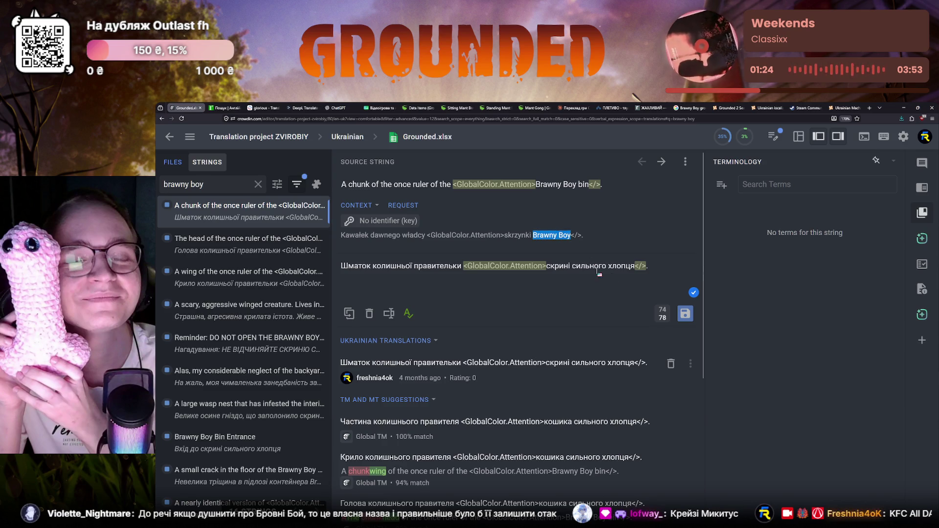
{"action": "left_click_drag", "start_coordinate": [572, 268], "coordinate": [646, 267]}
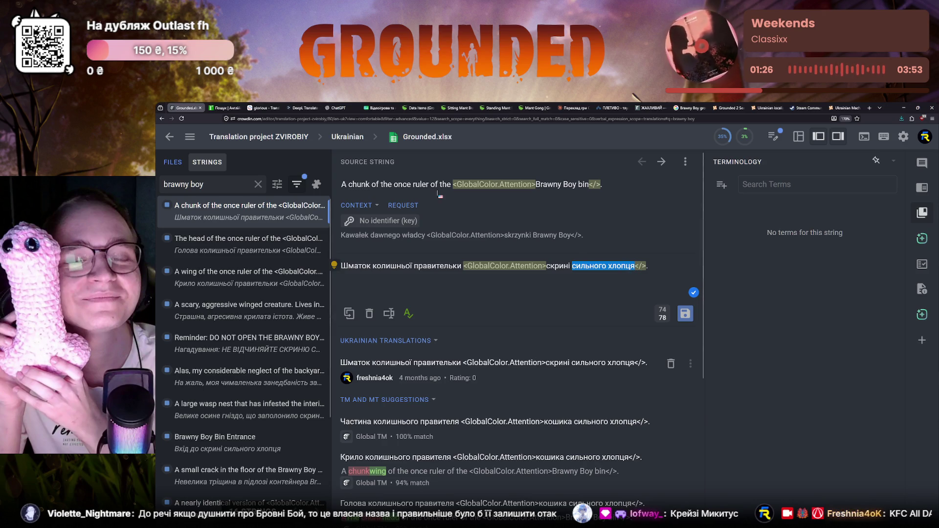
{"action": "type", "text": "Brawny Boy"}
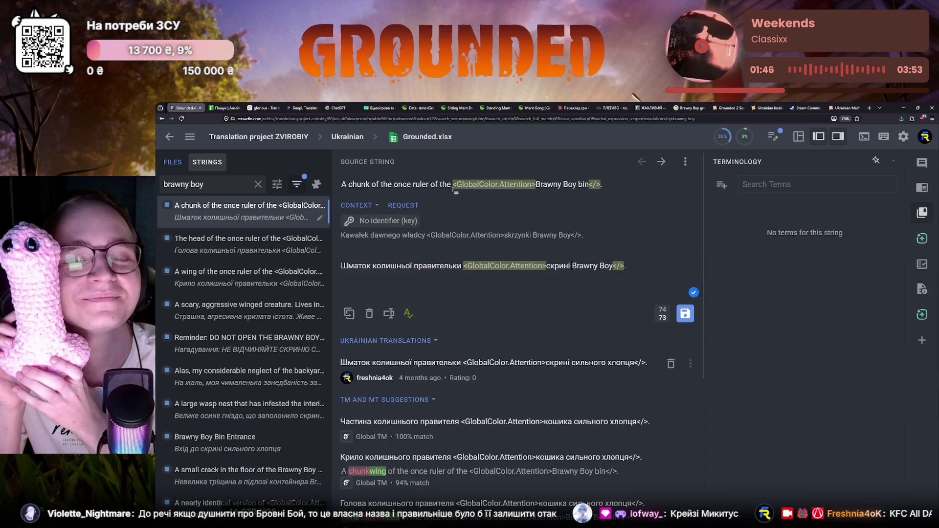
{"action": "left_click", "coordinate": [839, 107]}
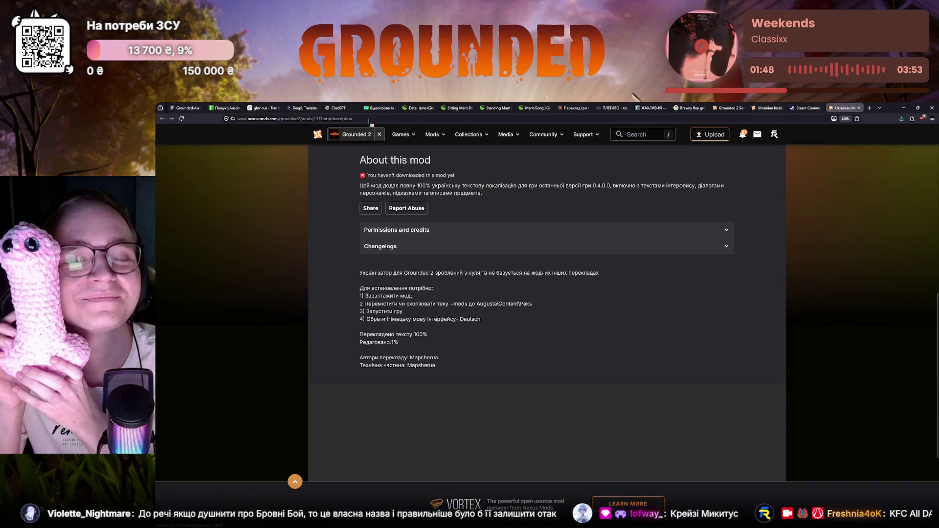
Search ялинкові лапки, take « » from the дисКурс article title, and return to the Crowdin translation before Brawny.
{"action": "key", "text": "ctrl+l"}
{"action": "type", "text": "asинкові латки"}
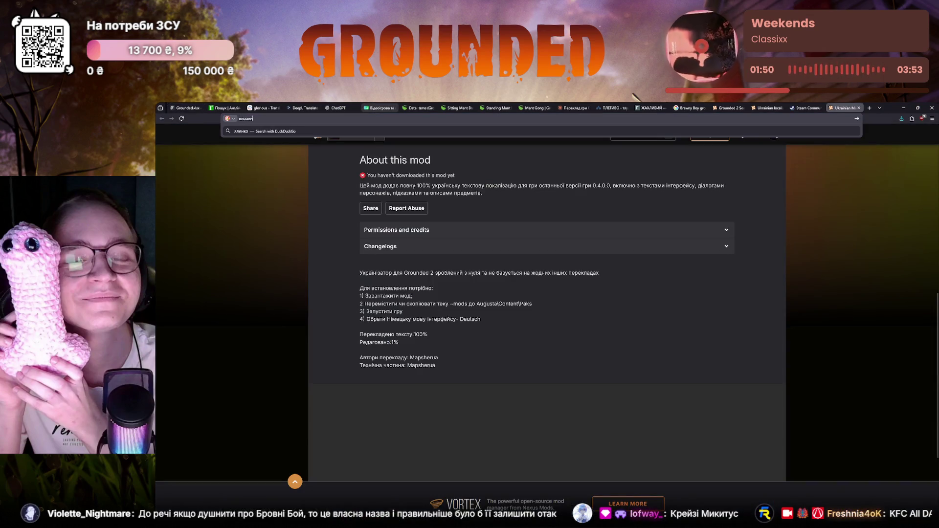
{"action": "key", "text": "Return"}
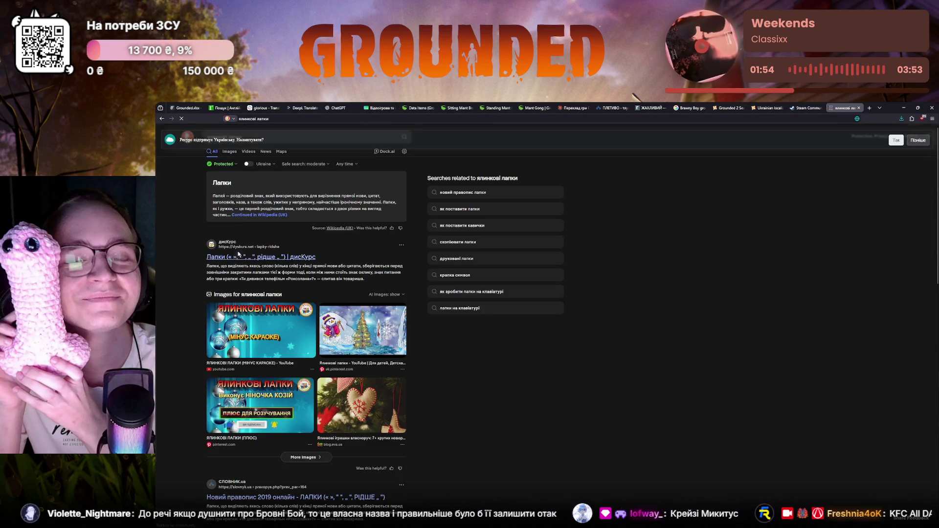
{"action": "left_click", "coordinate": [238, 256]}
{"action": "left_click_drag", "start_coordinate": [425, 169], "coordinate": [440, 172]}
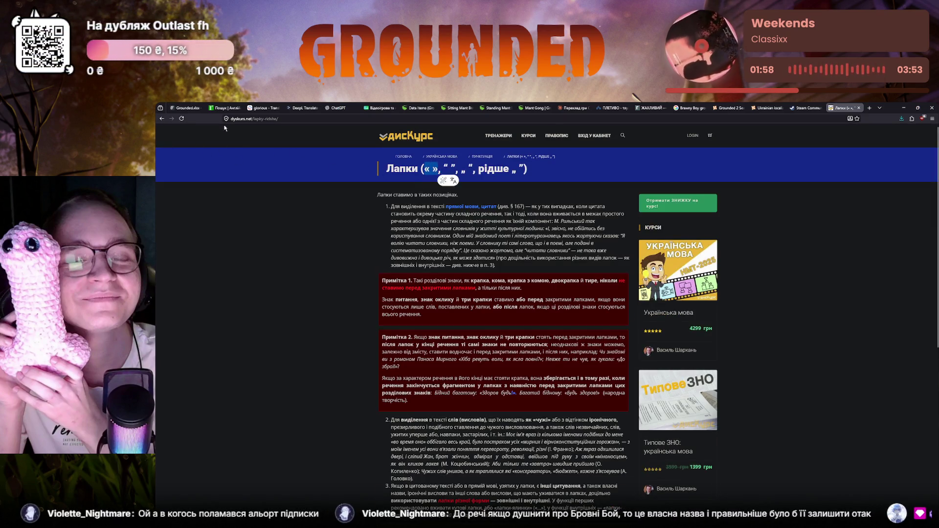
{"action": "left_click", "coordinate": [186, 108]}
{"action": "left_click", "coordinate": [573, 266]}
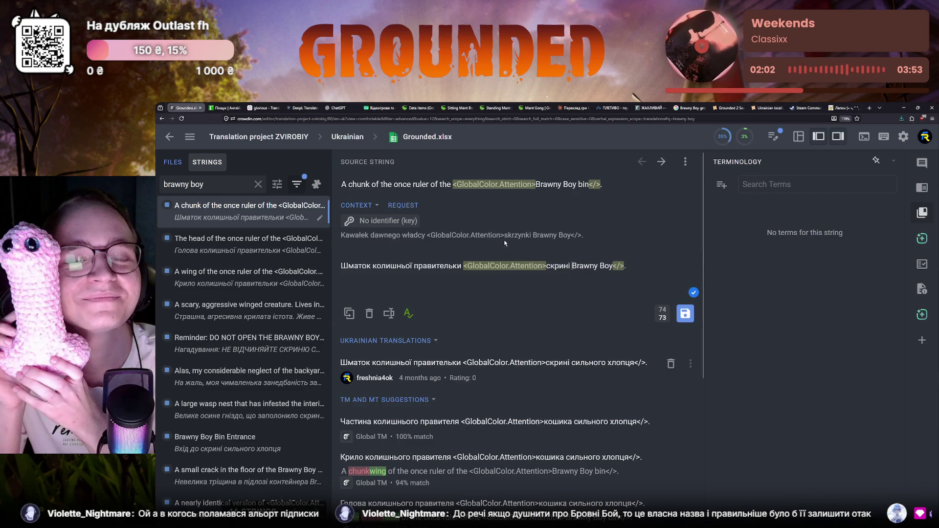
Paste « » before Brawny Boy and delete the stray < characters.
{"action": "type", "text": "« »"}
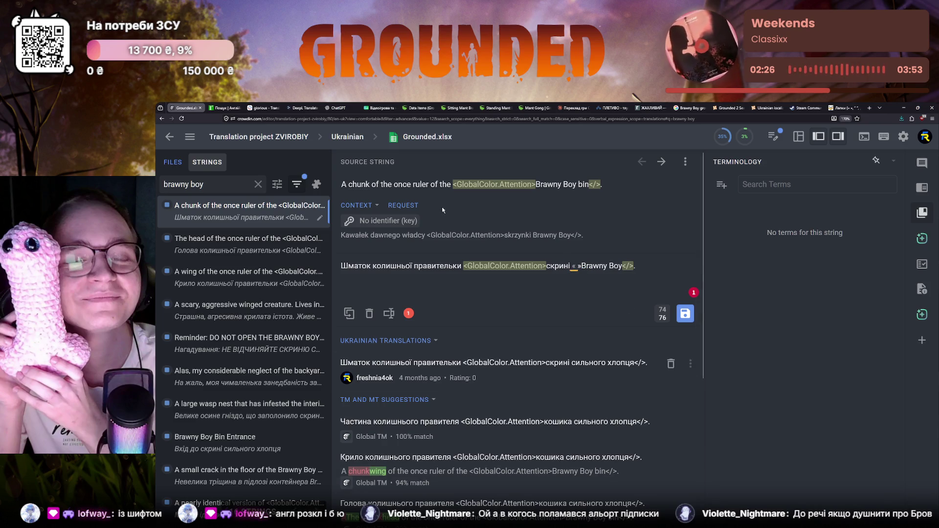
{"action": "type", "text": "<"}
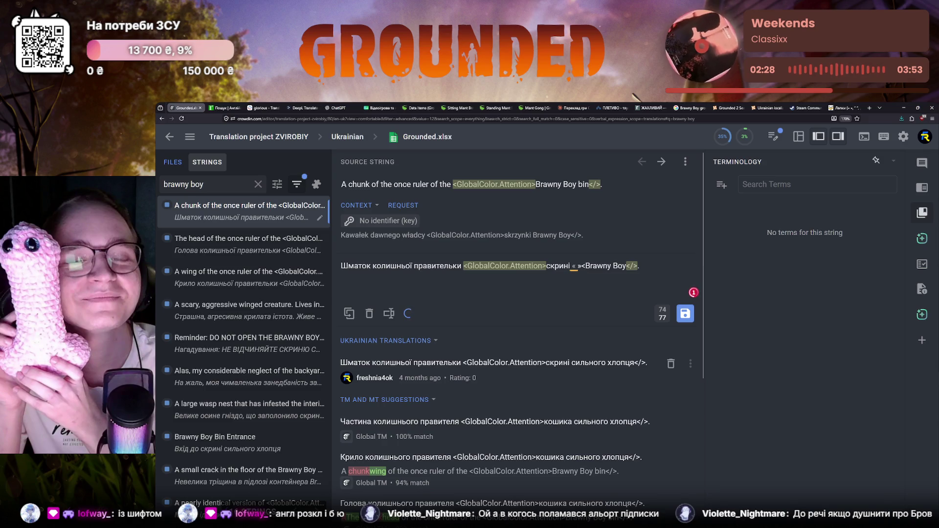
{"action": "type", "text": "<"}
{"action": "key", "text": "BackSpace"}
{"action": "key", "text": "BackSpace"}
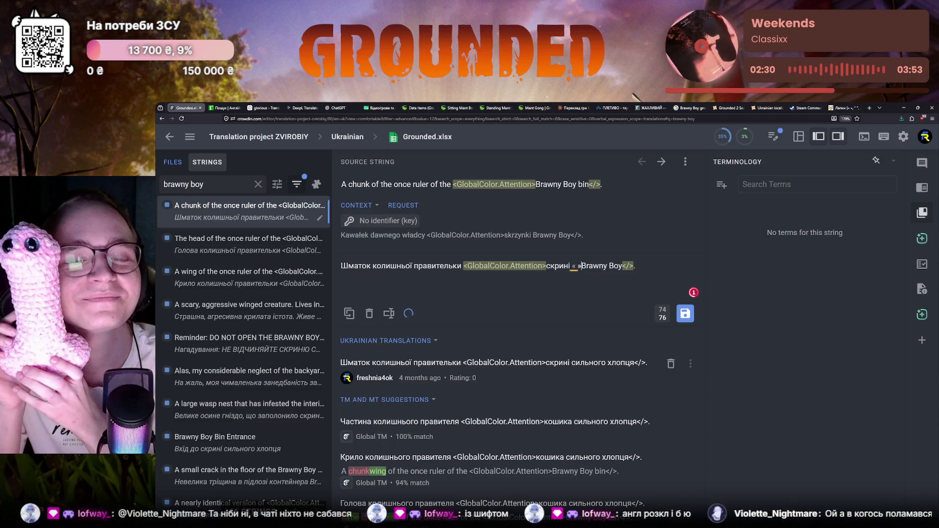
{"action": "type", "text": "<<"}
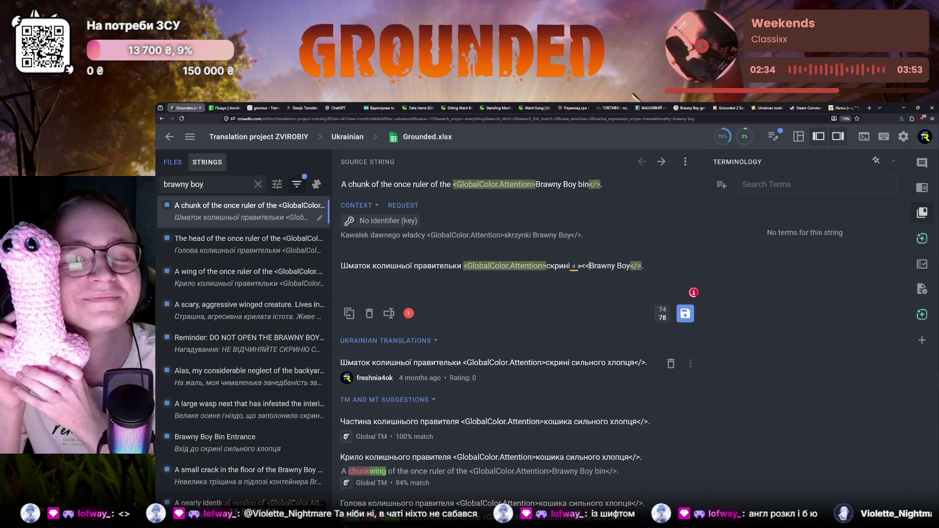
{"action": "key", "text": "BackSpace"}
{"action": "type", "text": ">"}
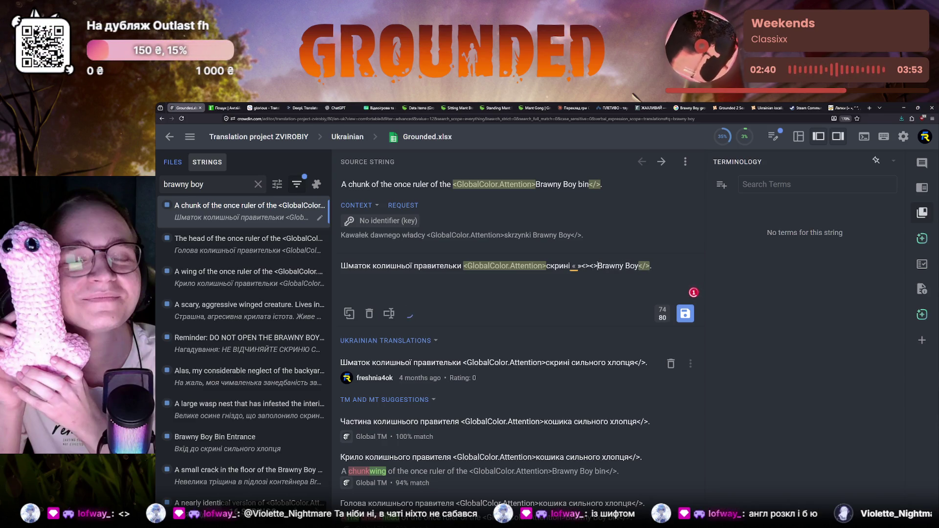
{"action": "key", "text": "BackSpace"}
{"action": "key", "text": "BackSpace"}
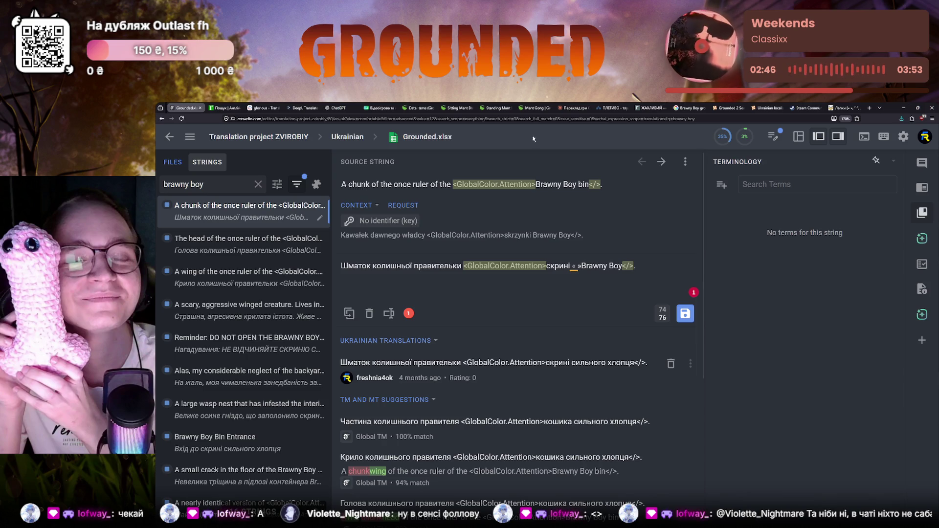
Open Twitch in a new browser tab.
{"action": "key", "text": "ctrl+t"}
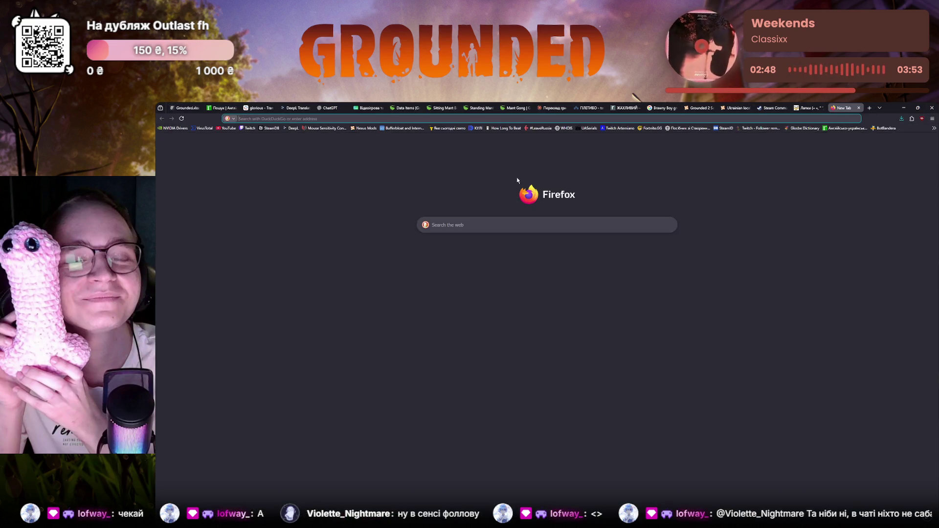
{"action": "left_click", "coordinate": [246, 131]}
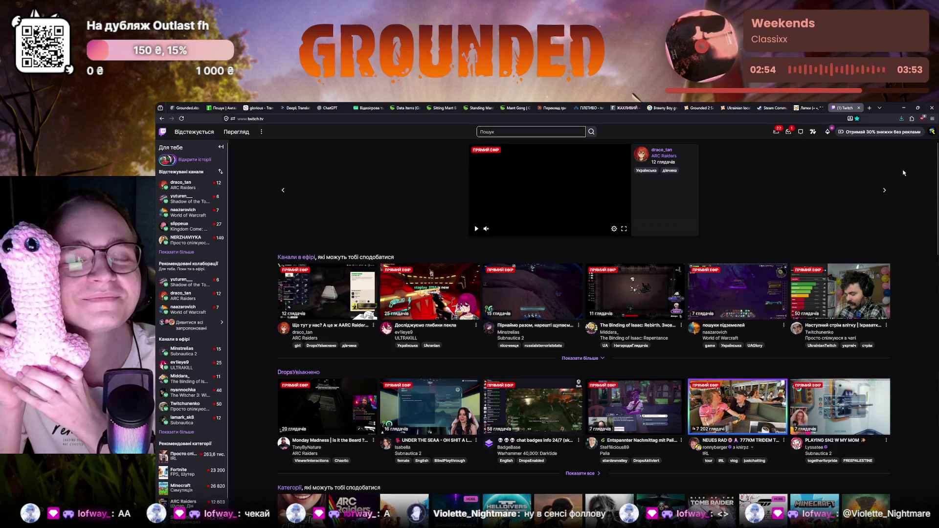
View the channel's Followers List in the Twitch creator dashboard, then return to the Crowdin translation.
{"action": "left_click", "coordinate": [932, 131]}
{"action": "left_click", "coordinate": [890, 175]}
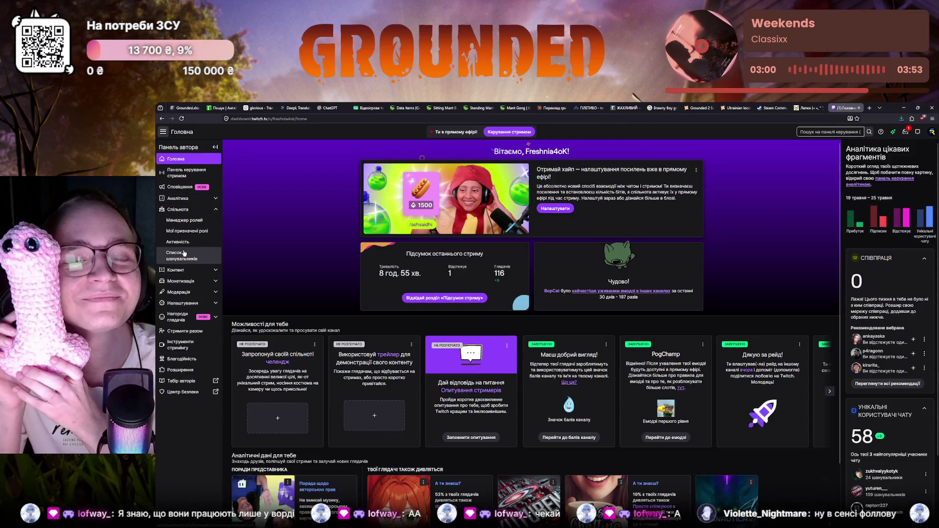
{"action": "left_click", "coordinate": [184, 252]}
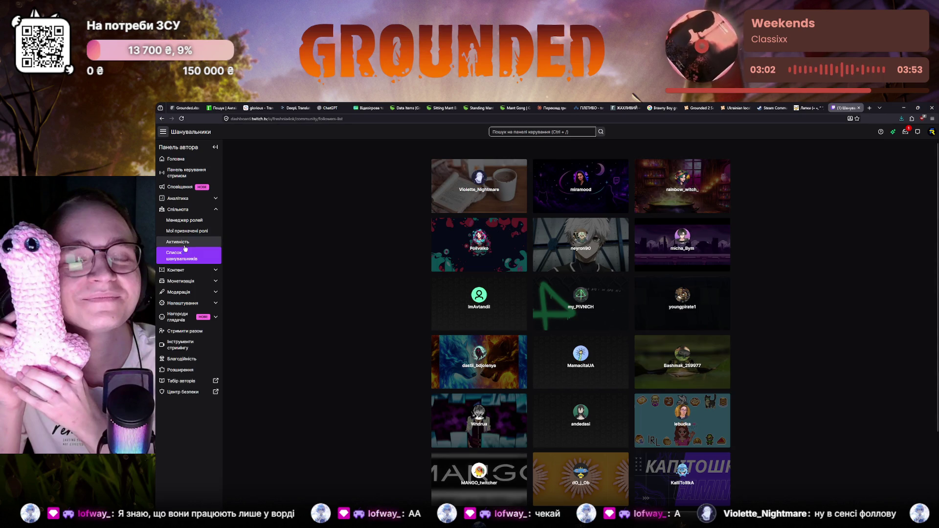
{"action": "left_click", "coordinate": [173, 209]}
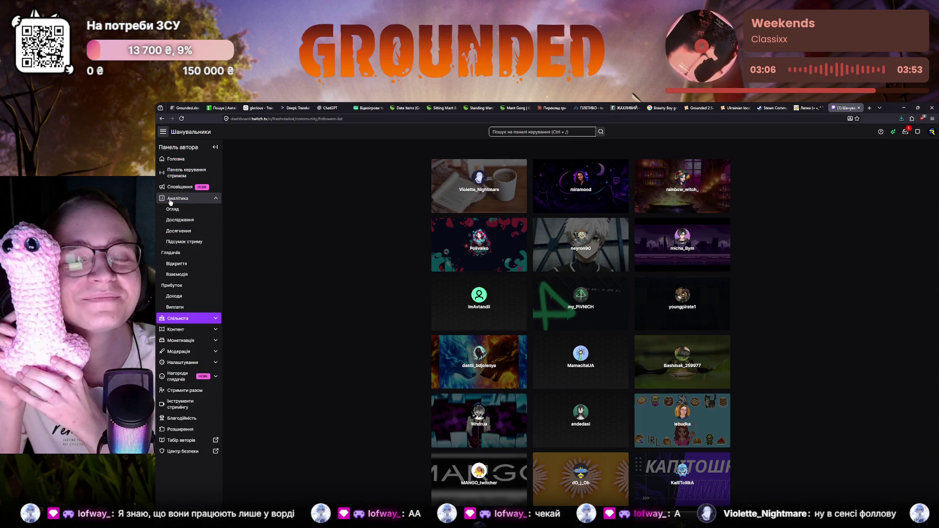
{"action": "left_click", "coordinate": [171, 201]}
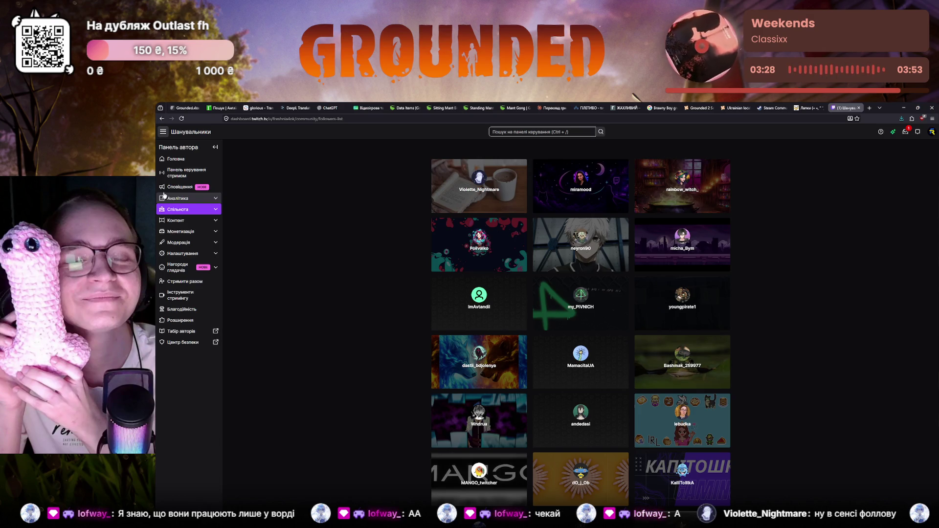
{"action": "left_click", "coordinate": [184, 108]}
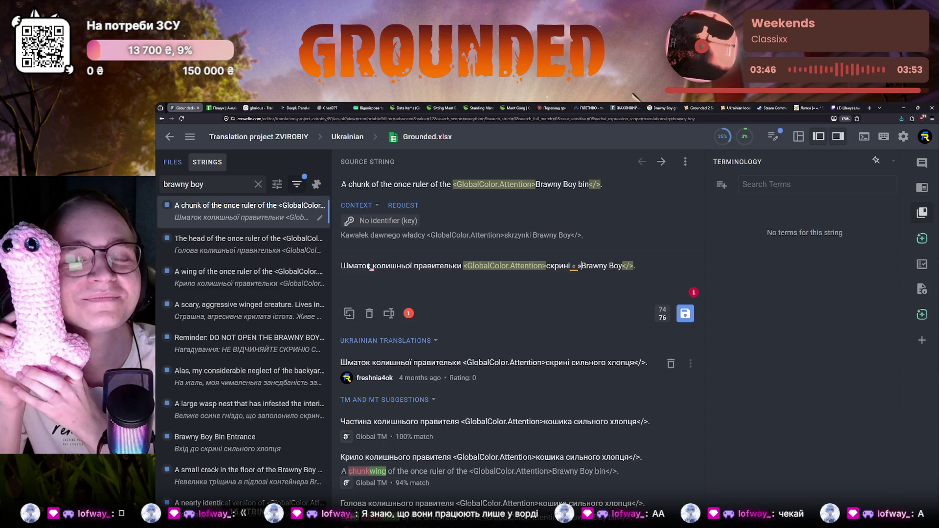
Place the cursor between the « » after скрині so the spacing grammar warning appears.
{"action": "left_click_drag", "start_coordinate": [572, 265], "coordinate": [582, 267]}
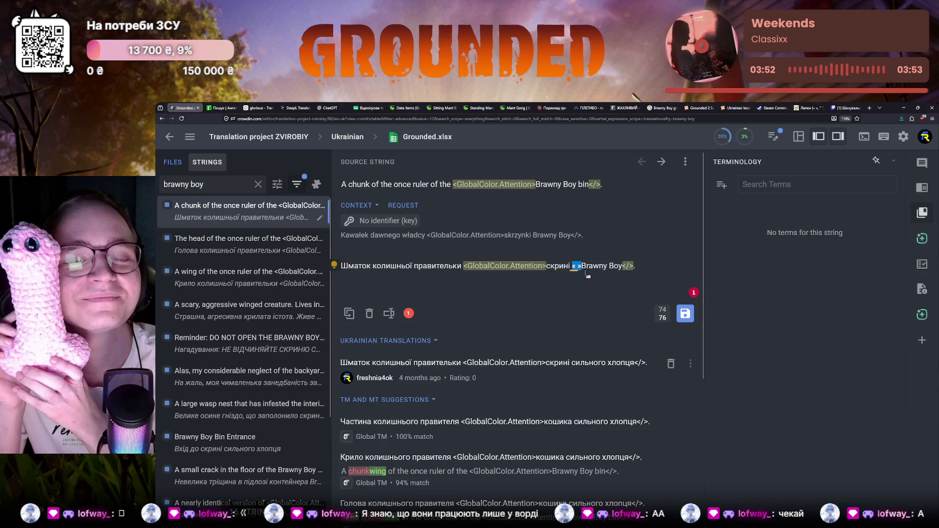
{"action": "left_click", "coordinate": [574, 266]}
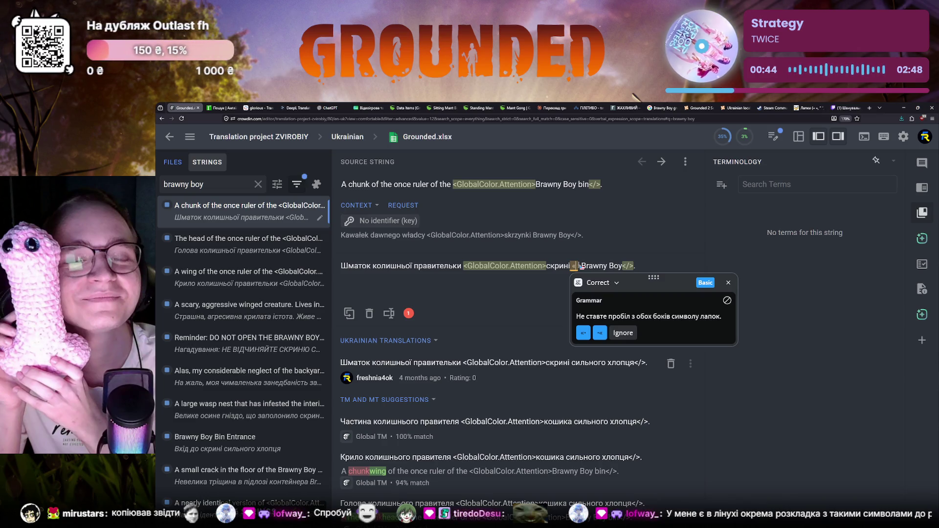
{"action": "type", "text": "»"}
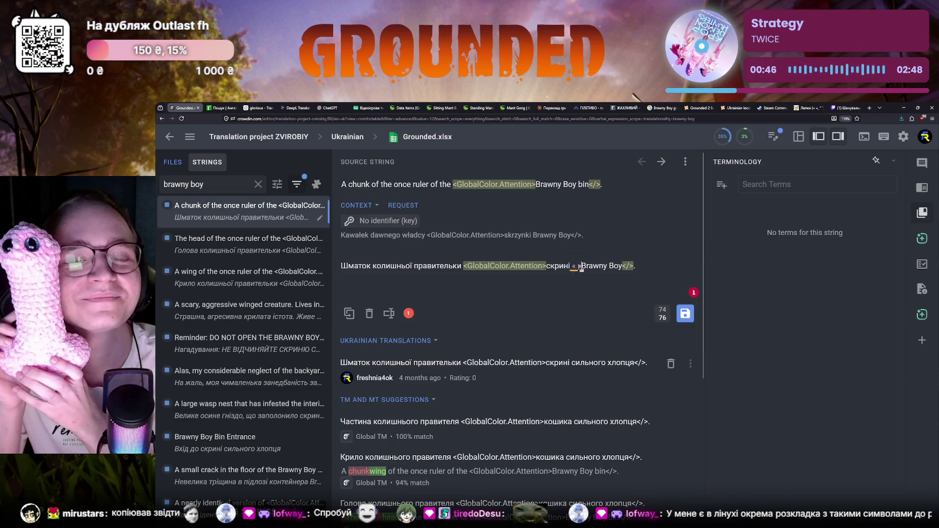
Retype Brawny Boy inside the guillemets as «Brawny Boy», then return to the лапки article.
{"action": "left_click_drag", "start_coordinate": [581, 266], "coordinate": [622, 265]}
{"action": "key", "text": "BackSpace"}
{"action": "type", "text": "Brawny Boy"}
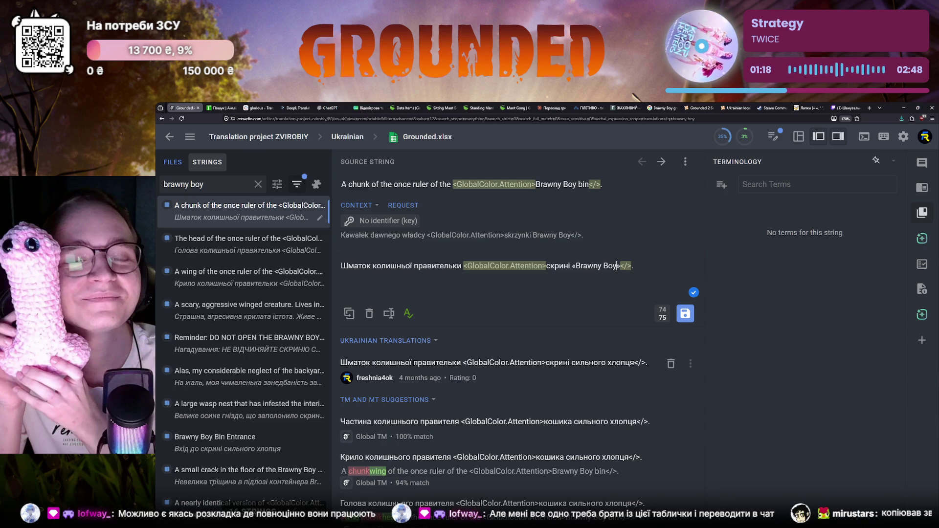
{"action": "left_click", "coordinate": [807, 109]}
Search Google for "ялинкові лапки на клавіатурі" to find how to type angle quotes.
{"action": "left_click", "coordinate": [164, 118]}
{"action": "left_click", "coordinate": [299, 120]}
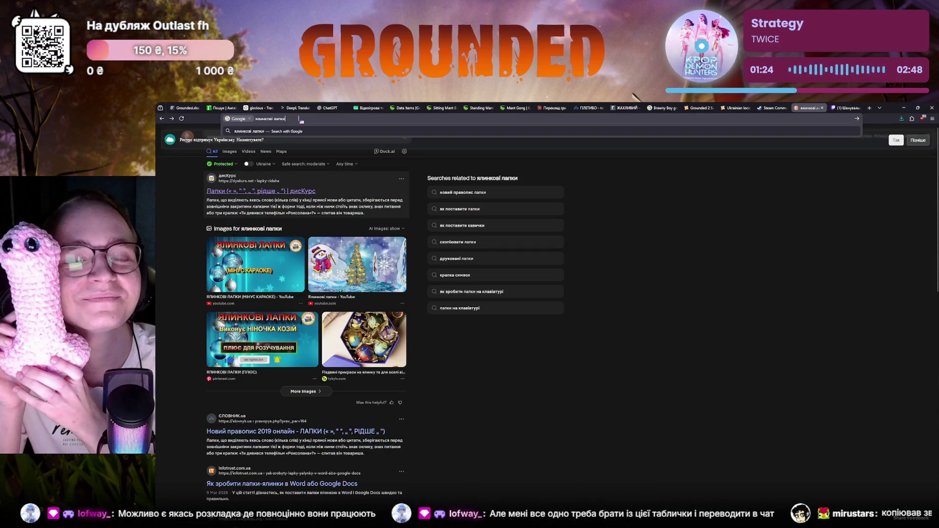
{"action": "type", "text": "на клавіатурі"}
{"action": "key", "text": "Return"}
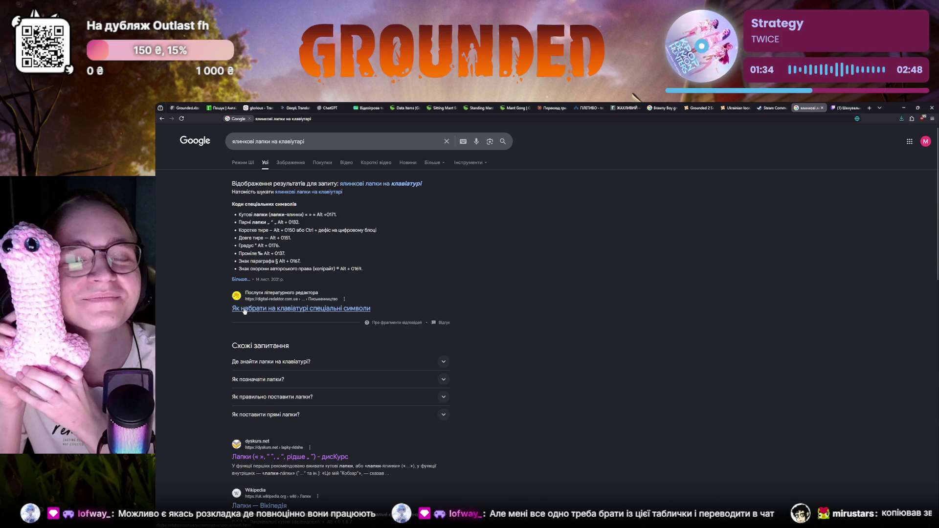
{"action": "scroll", "coordinate": [244, 310], "scroll_direction": "down", "scroll_amount": 1}
{"action": "scroll", "coordinate": [250, 345], "scroll_direction": "down", "scroll_amount": 1}
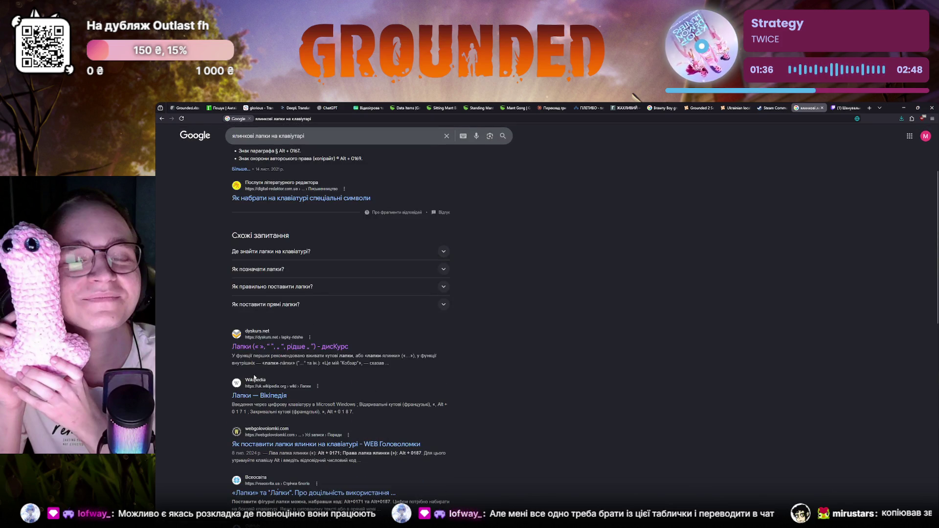
{"action": "scroll", "coordinate": [253, 378], "scroll_direction": "up", "scroll_amount": 1}
Read the digital-redaktor special-character codes article, close it and return to Crowdin.
{"action": "left_click", "coordinate": [256, 273]}
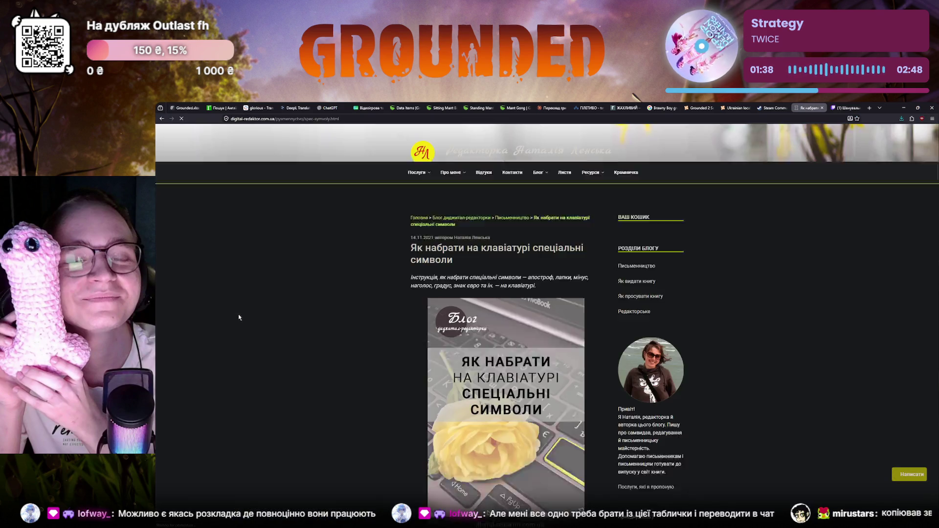
{"action": "scroll", "coordinate": [239, 318], "scroll_direction": "down", "scroll_amount": 2}
{"action": "scroll", "coordinate": [240, 317], "scroll_direction": "down", "scroll_amount": 3}
{"action": "scroll", "coordinate": [241, 316], "scroll_direction": "down", "scroll_amount": 2}
{"action": "scroll", "coordinate": [241, 316], "scroll_direction": "down", "scroll_amount": 1}
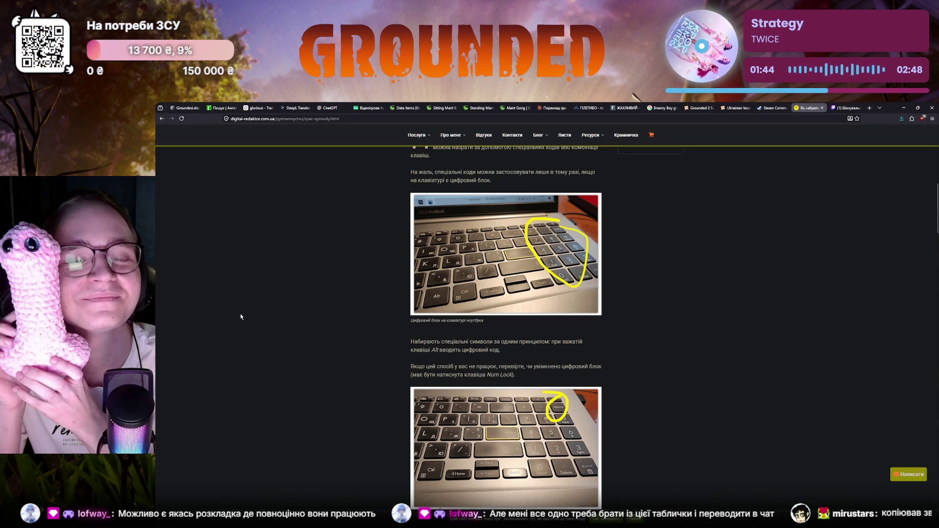
{"action": "scroll", "coordinate": [241, 316], "scroll_direction": "down", "scroll_amount": 4}
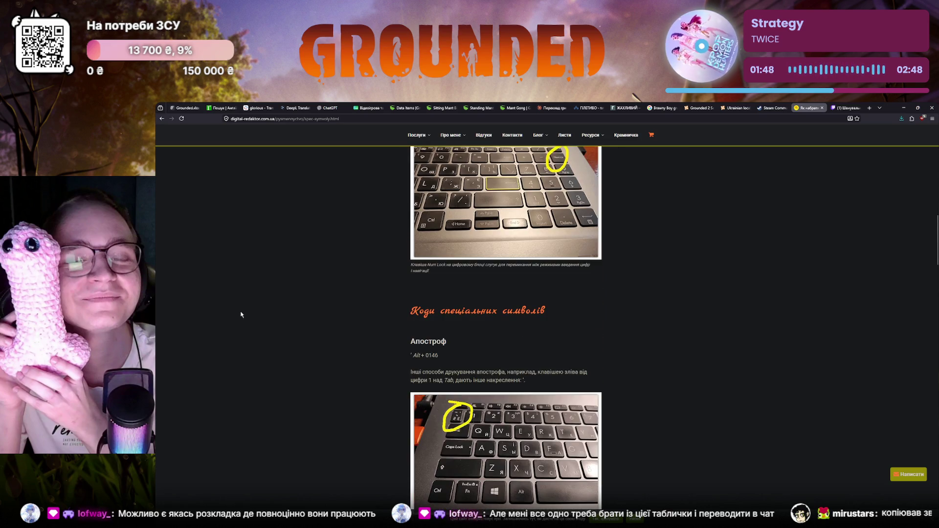
{"action": "scroll", "coordinate": [241, 314], "scroll_direction": "down", "scroll_amount": 3}
{"action": "scroll", "coordinate": [239, 312], "scroll_direction": "down", "scroll_amount": 3}
{"action": "scroll", "coordinate": [238, 314], "scroll_direction": "down", "scroll_amount": 2}
{"action": "scroll", "coordinate": [238, 316], "scroll_direction": "down", "scroll_amount": 3}
{"action": "scroll", "coordinate": [230, 308], "scroll_direction": "down", "scroll_amount": 2}
{"action": "scroll", "coordinate": [232, 298], "scroll_direction": "down", "scroll_amount": 1}
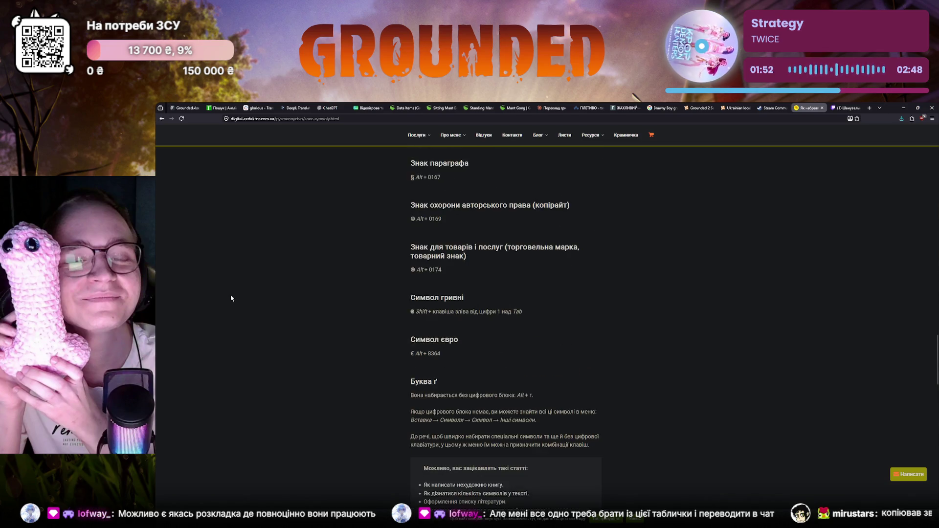
{"action": "scroll", "coordinate": [231, 298], "scroll_direction": "down", "scroll_amount": 1}
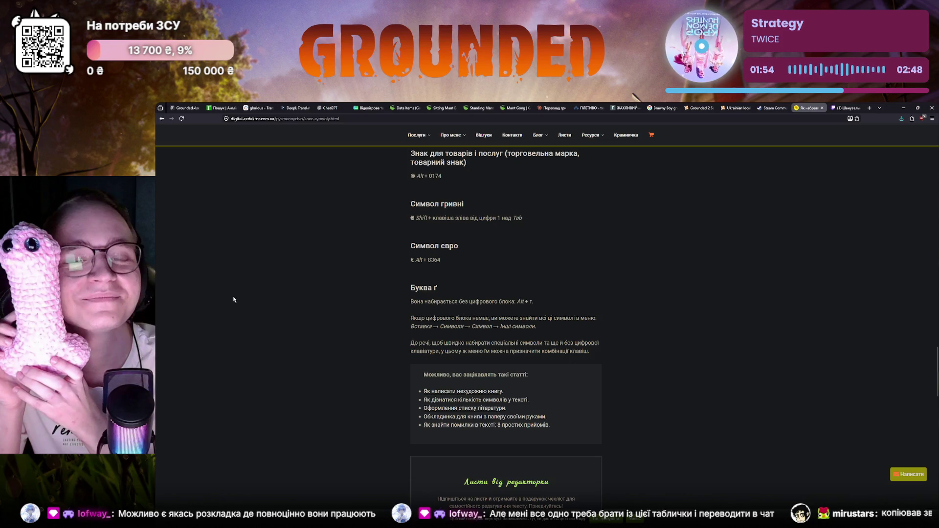
{"action": "scroll", "coordinate": [234, 299], "scroll_direction": "up", "scroll_amount": 1}
{"action": "scroll", "coordinate": [236, 300], "scroll_direction": "up", "scroll_amount": 1}
{"action": "scroll", "coordinate": [235, 301], "scroll_direction": "up", "scroll_amount": 1}
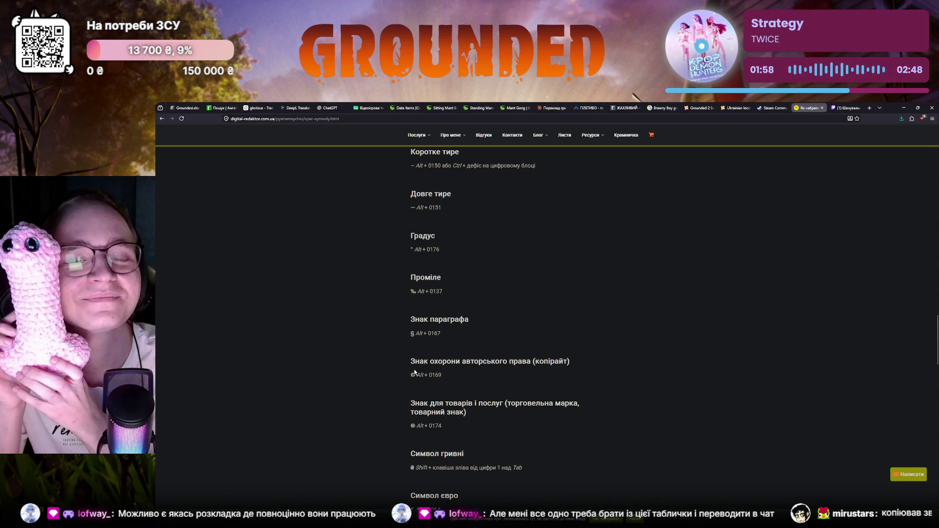
{"action": "scroll", "coordinate": [412, 378], "scroll_direction": "up", "scroll_amount": 2}
{"action": "scroll", "coordinate": [410, 383], "scroll_direction": "up", "scroll_amount": 2}
{"action": "scroll", "coordinate": [409, 388], "scroll_direction": "up", "scroll_amount": 1}
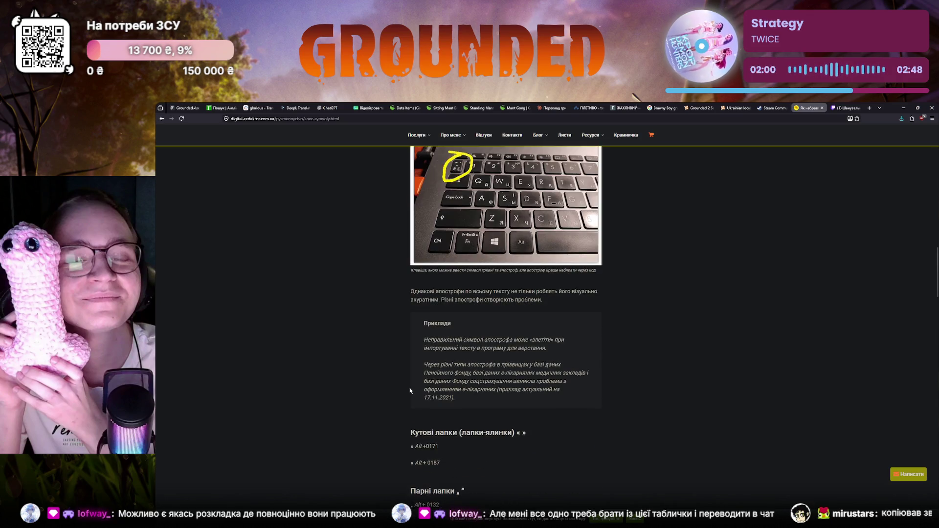
{"action": "scroll", "coordinate": [410, 388], "scroll_direction": "up", "scroll_amount": 1}
{"action": "scroll", "coordinate": [409, 387], "scroll_direction": "up", "scroll_amount": 1}
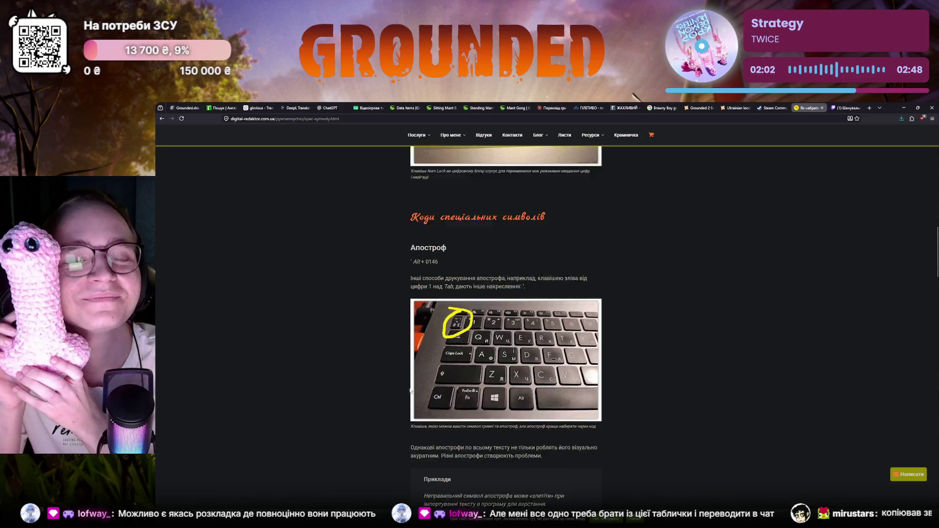
{"action": "scroll", "coordinate": [410, 387], "scroll_direction": "up", "scroll_amount": 1}
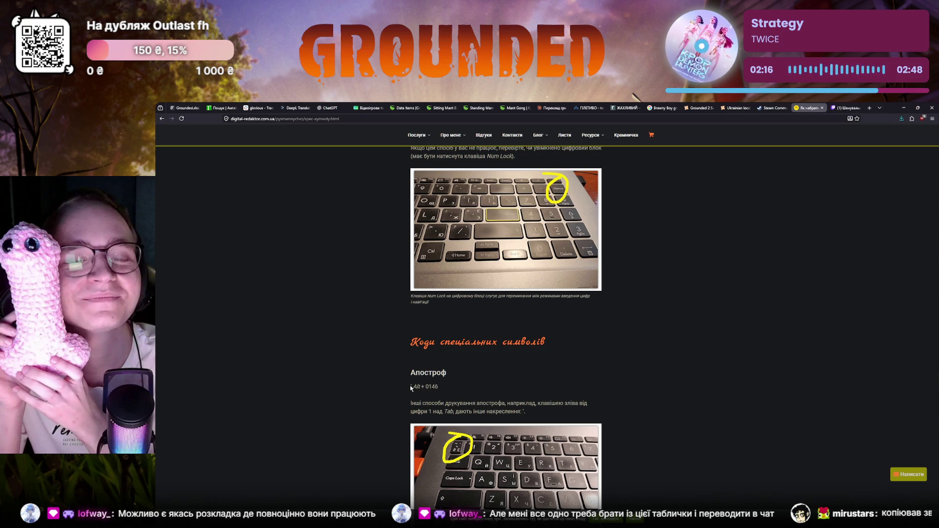
{"action": "scroll", "coordinate": [410, 389], "scroll_direction": "up", "scroll_amount": 2}
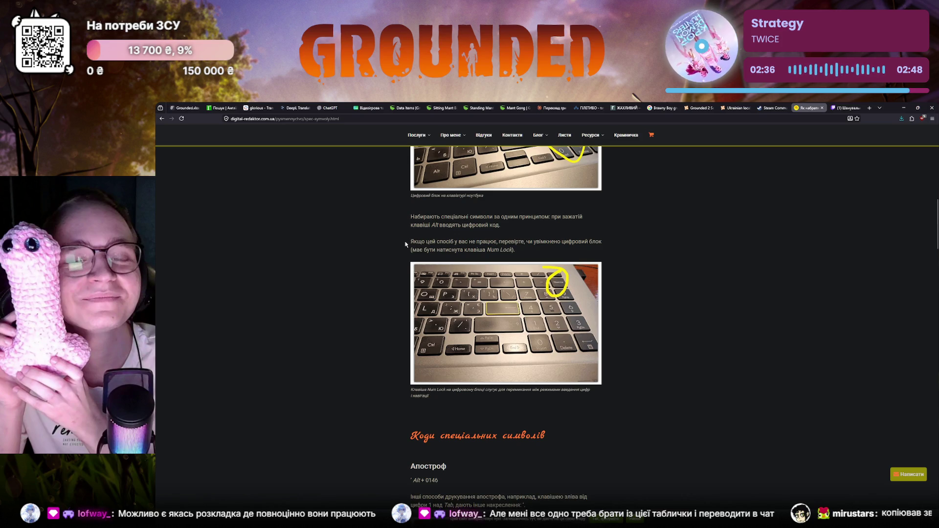
{"action": "scroll", "coordinate": [382, 316], "scroll_direction": "down", "scroll_amount": 2}
{"action": "scroll", "coordinate": [379, 326], "scroll_direction": "down", "scroll_amount": 3}
{"action": "scroll", "coordinate": [374, 339], "scroll_direction": "down", "scroll_amount": 2}
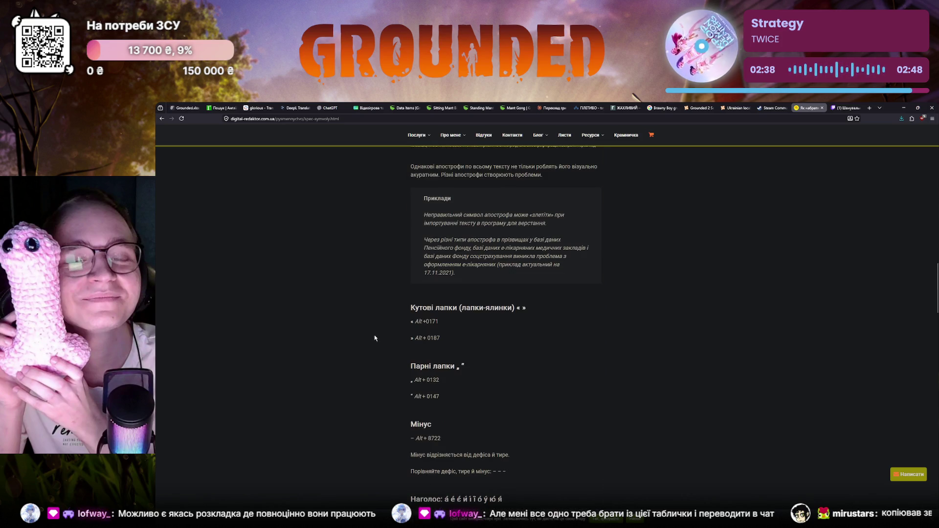
{"action": "scroll", "coordinate": [374, 338], "scroll_direction": "down", "scroll_amount": 2}
{"action": "scroll", "coordinate": [375, 338], "scroll_direction": "down", "scroll_amount": 1}
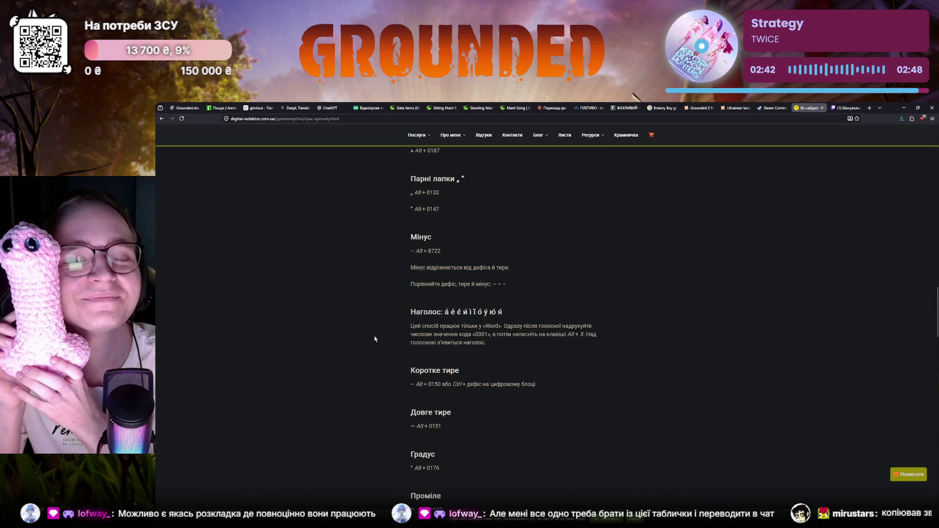
{"action": "scroll", "coordinate": [374, 338], "scroll_direction": "down", "scroll_amount": 1}
{"action": "scroll", "coordinate": [374, 340], "scroll_direction": "down", "scroll_amount": 1}
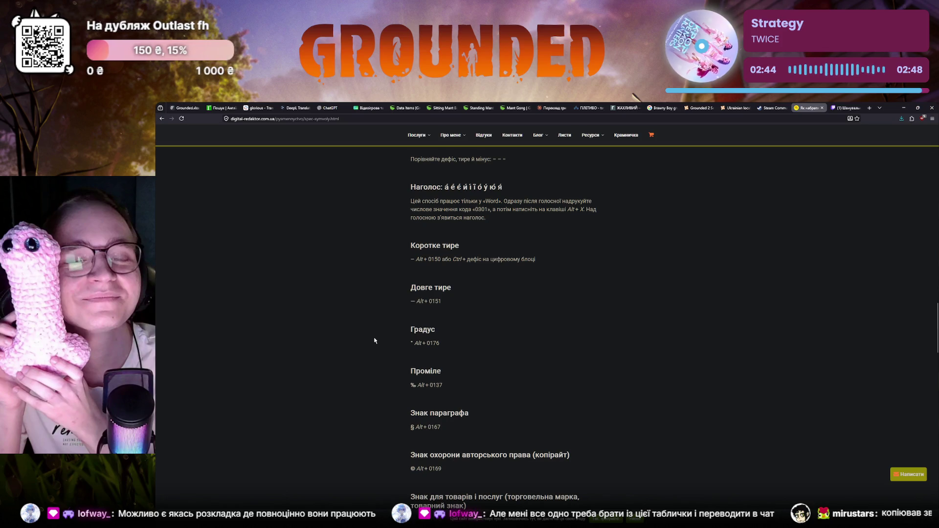
{"action": "scroll", "coordinate": [374, 340], "scroll_direction": "down", "scroll_amount": 2}
{"action": "scroll", "coordinate": [374, 340], "scroll_direction": "down", "scroll_amount": 1}
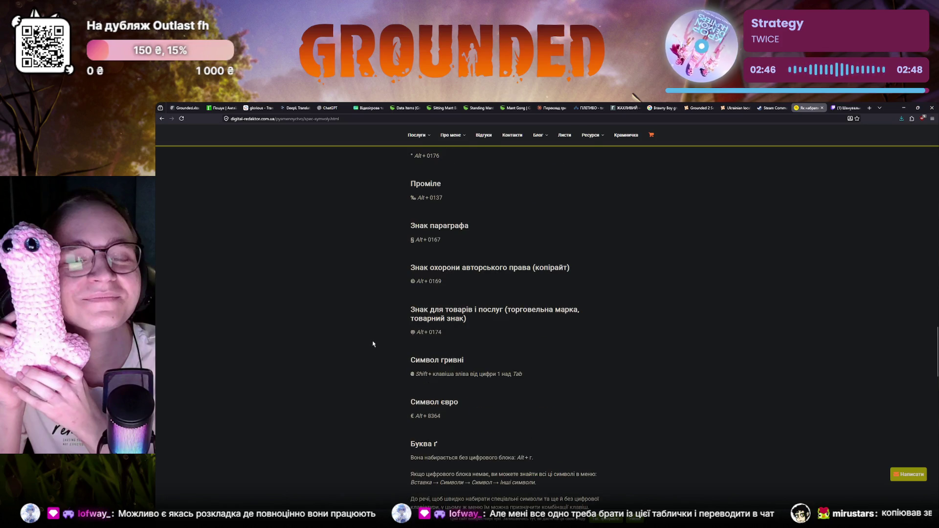
{"action": "scroll", "coordinate": [373, 342], "scroll_direction": "down", "scroll_amount": 1}
{"action": "scroll", "coordinate": [372, 338], "scroll_direction": "down", "scroll_amount": 1}
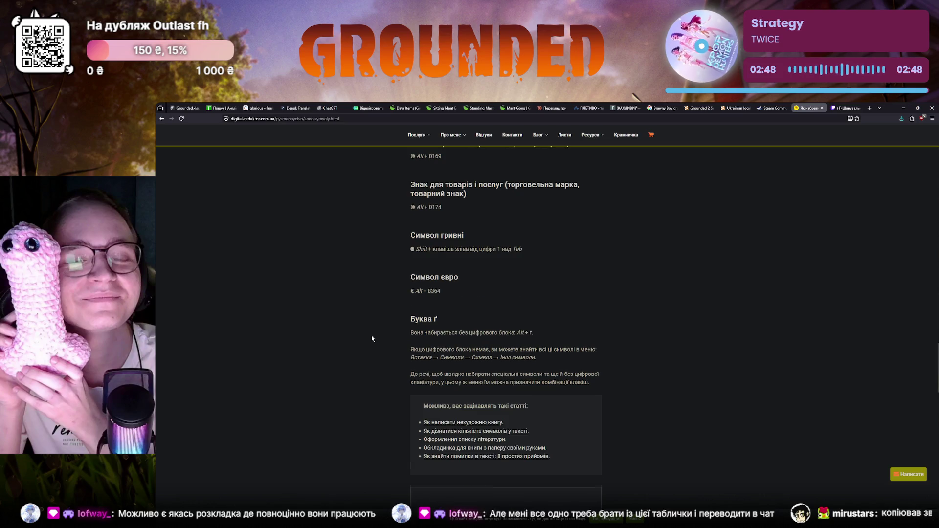
{"action": "scroll", "coordinate": [372, 338], "scroll_direction": "down", "scroll_amount": 1}
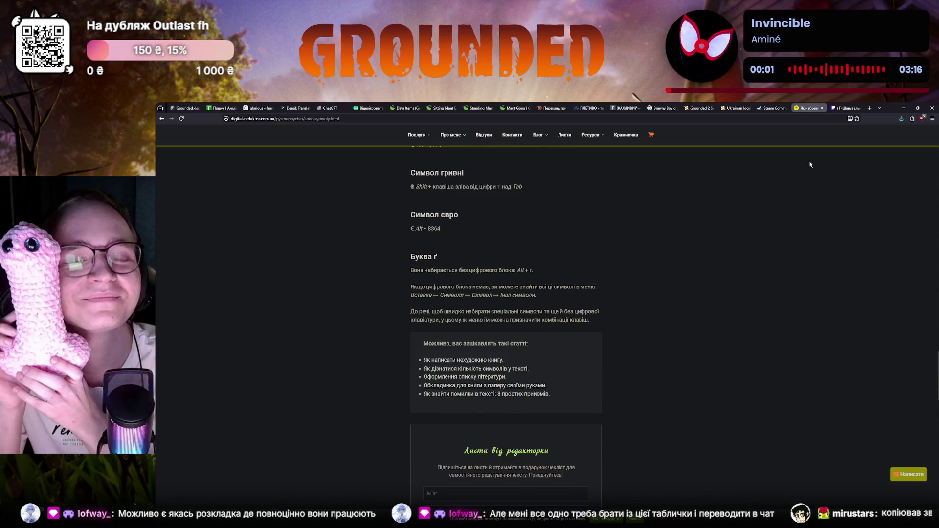
{"action": "left_click", "coordinate": [821, 109]}
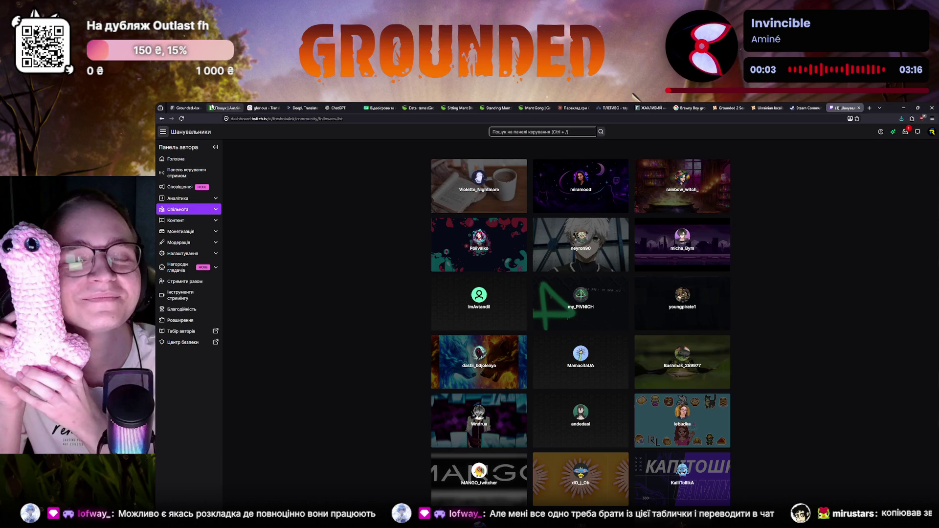
{"action": "left_click", "coordinate": [187, 108]}
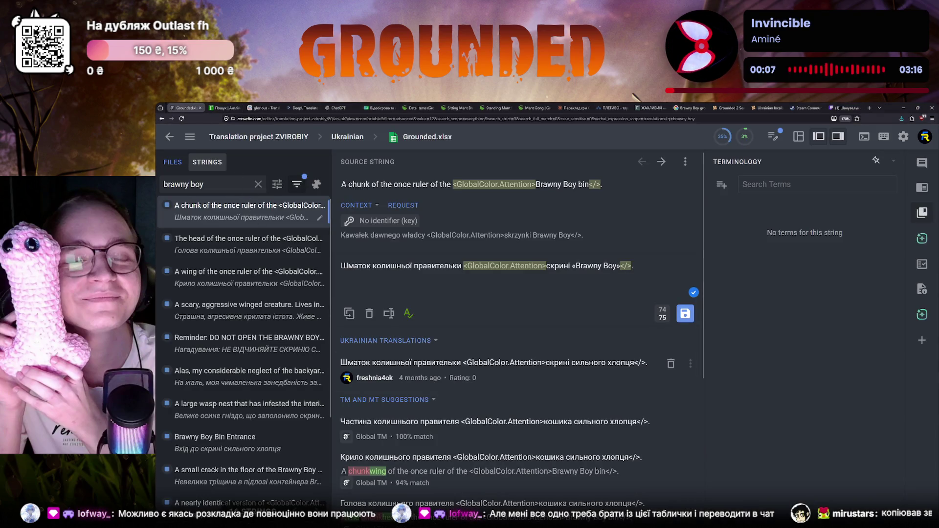
Check the draft reads скрині «Brawny Boy» and advance to the next (head) string.
{"action": "left_click_drag", "start_coordinate": [546, 266], "coordinate": [618, 269]}
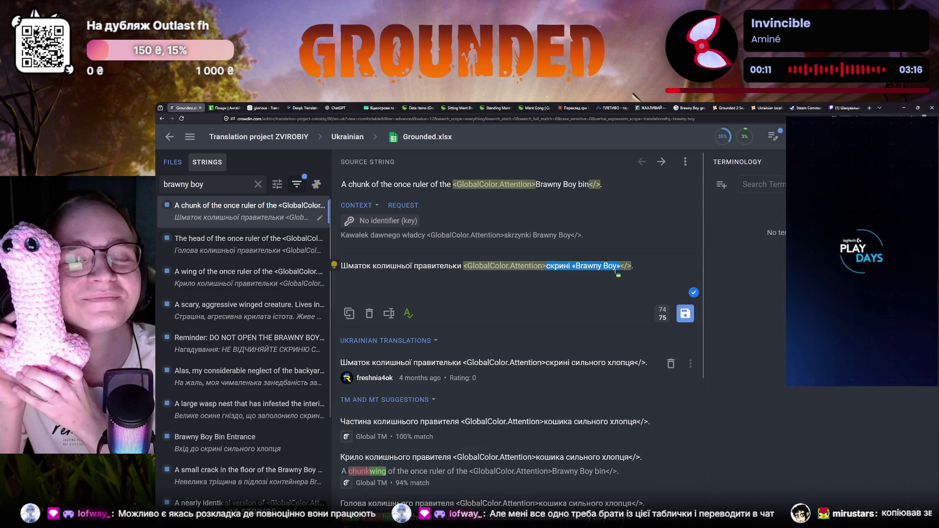
{"action": "left_click", "coordinate": [635, 273]}
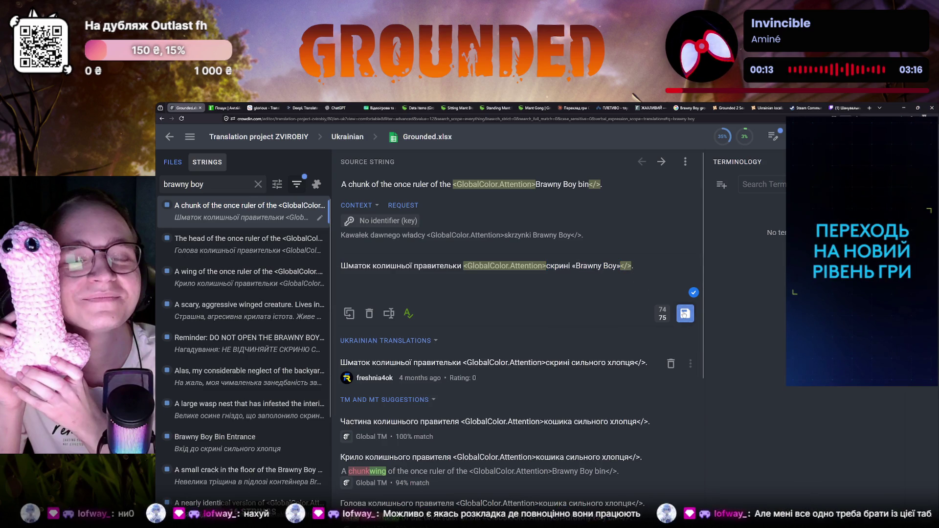
{"action": "key", "text": "ctrl+Return"}
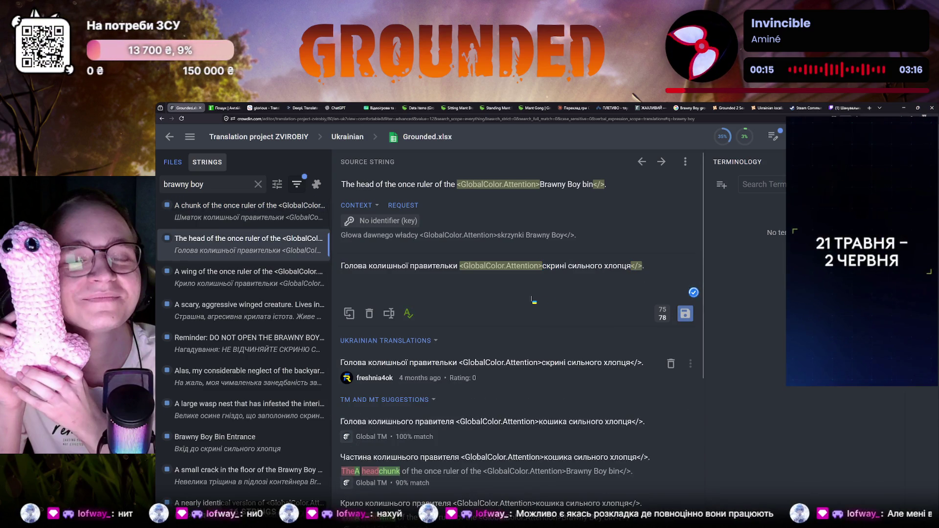
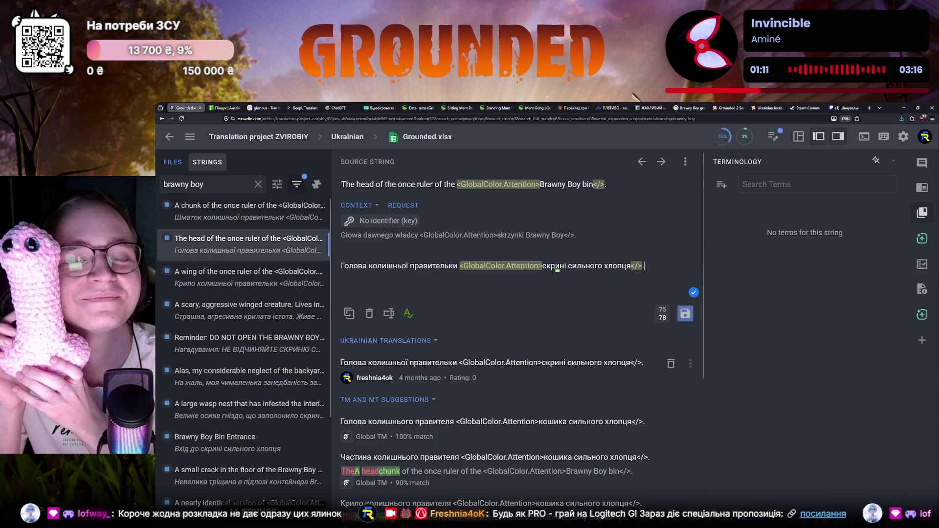
Replace скрині сильного хлопця with скрині «Brawny Boy» in the head translation, save it and delete the old version.
{"action": "left_click_drag", "start_coordinate": [542, 265], "coordinate": [630, 269]}
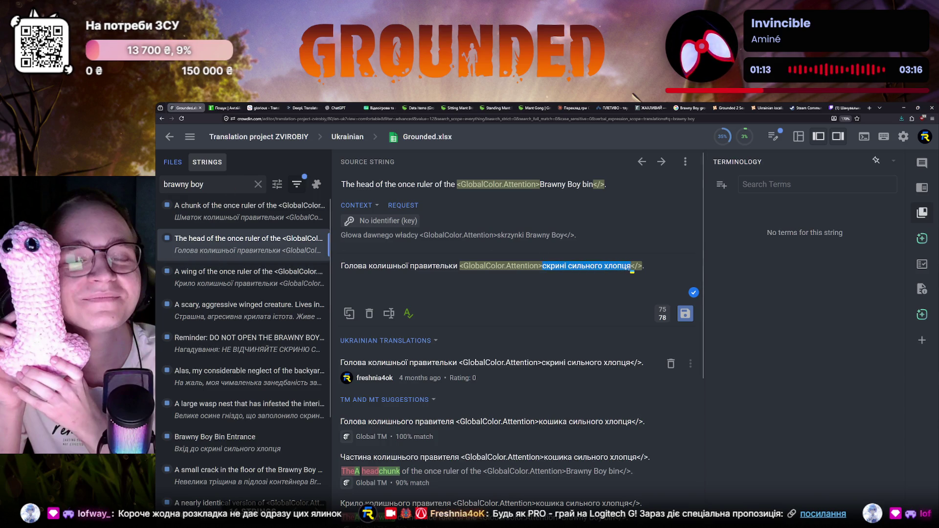
{"action": "type", "text": "скрині «Brawny Boy»"}
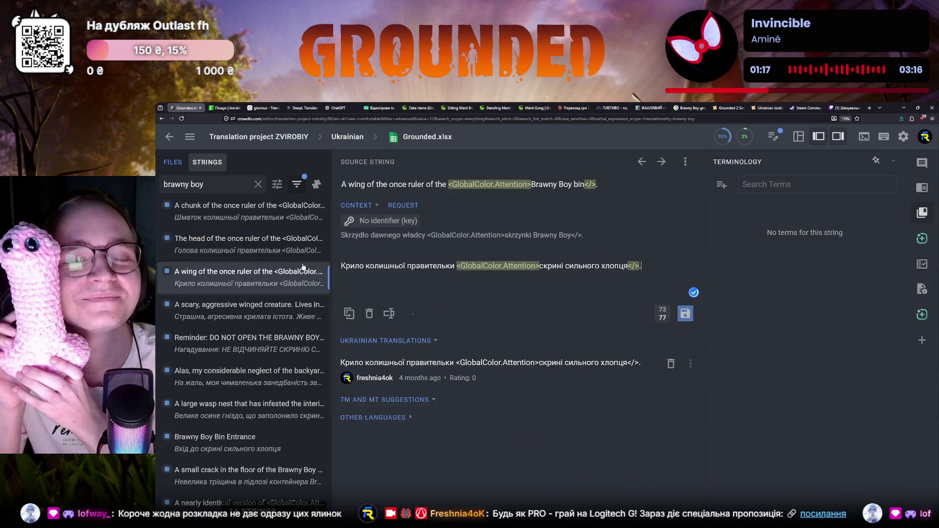
{"action": "left_click", "coordinate": [246, 222]}
{"action": "left_click", "coordinate": [671, 404]}
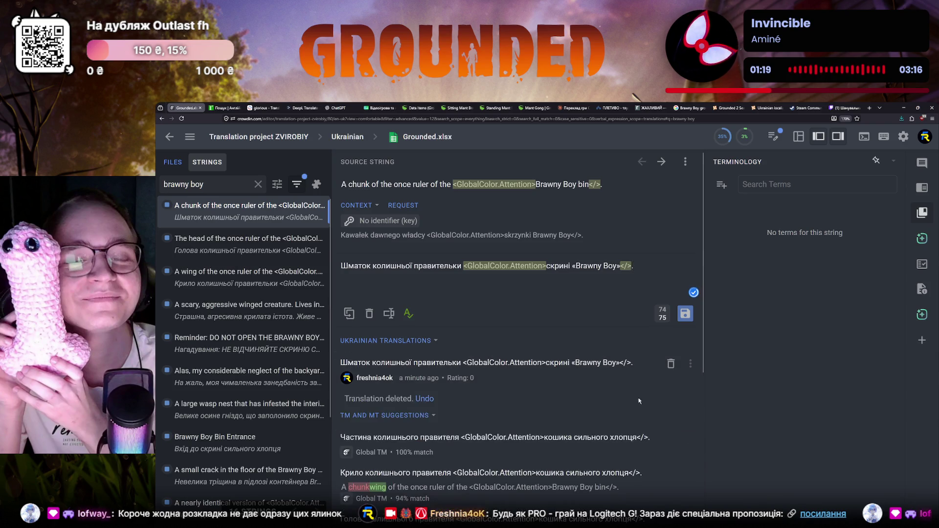
Make the same «Brawny Boy» replacement in the wing translation and save it with Ctrl+Enter.
{"action": "left_click", "coordinate": [224, 242]}
{"action": "left_click", "coordinate": [224, 272]}
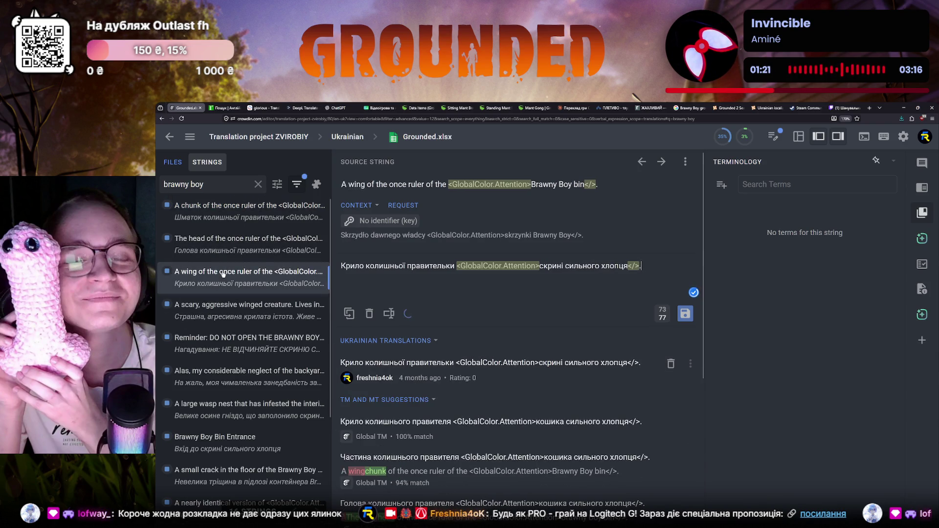
{"action": "left_click_drag", "start_coordinate": [540, 266], "coordinate": [628, 266]}
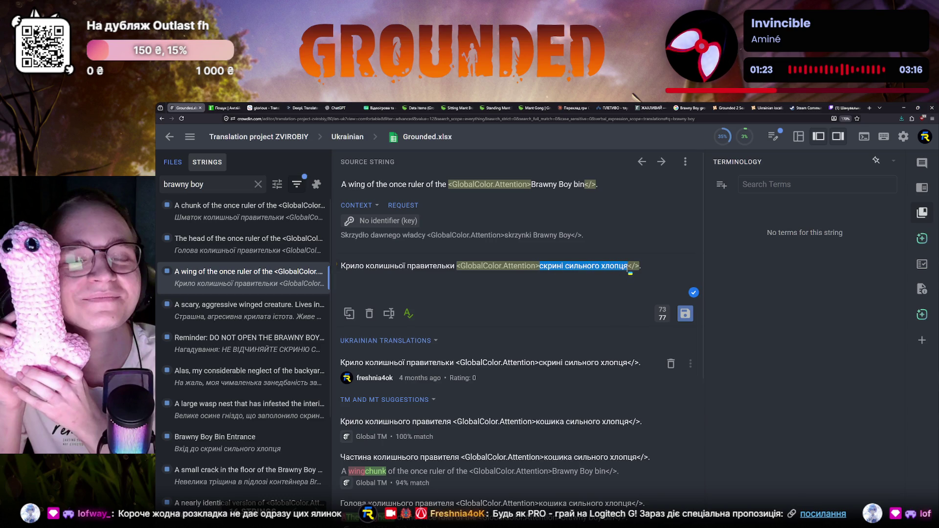
{"action": "type", "text": "скрині «Brawny Boy»"}
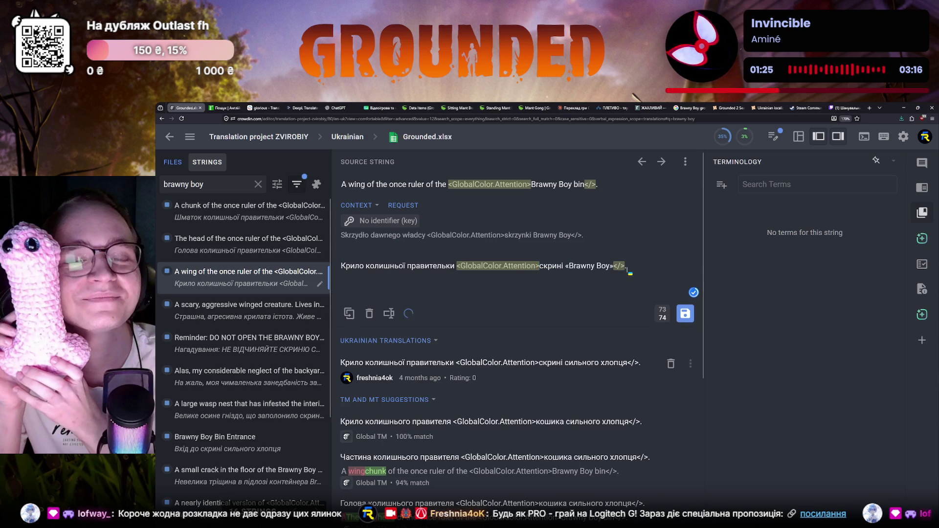
{"action": "key", "text": "ctrl+Return"}
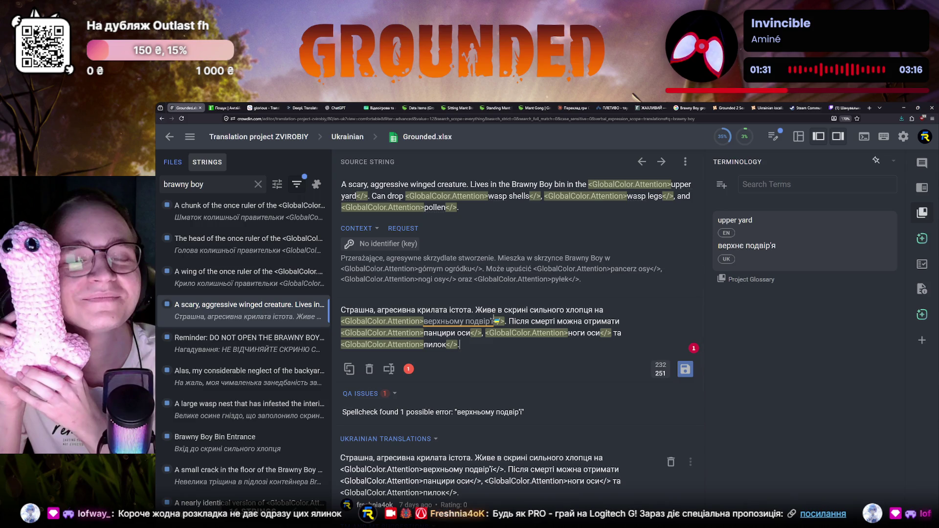
Apply the «Brawny Boy» wording to the winged-creature description, delete the outdated translation and save.
{"action": "left_click_drag", "start_coordinate": [543, 310], "coordinate": [602, 310]}
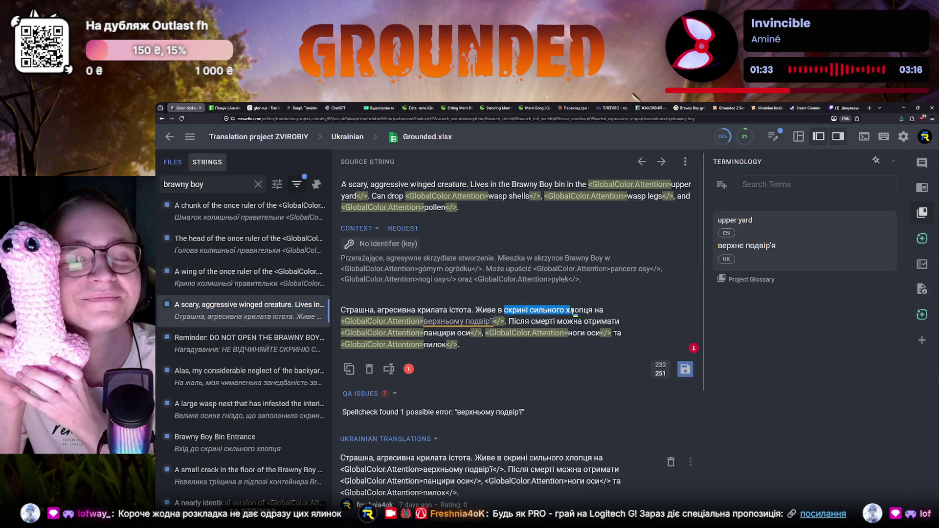
{"action": "type", "text": "«Brawny Boy»"}
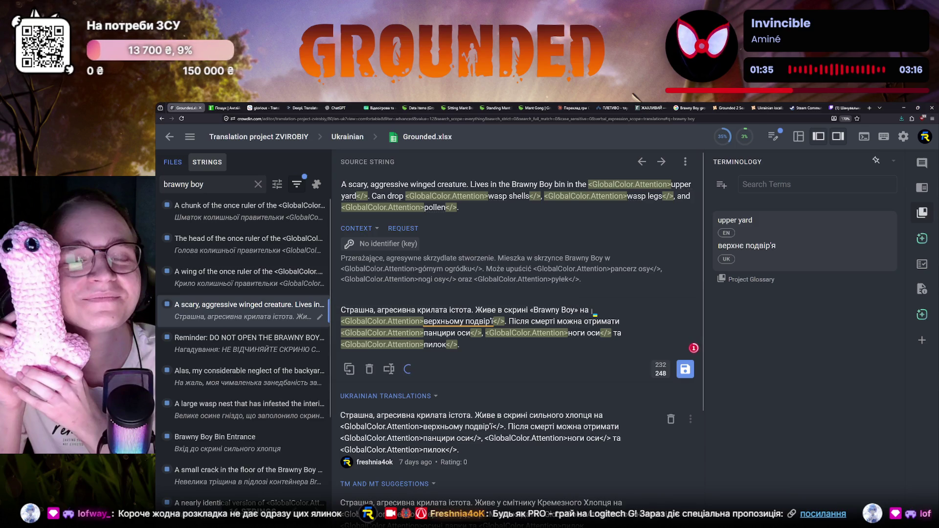
{"action": "left_click", "coordinate": [671, 419]}
{"action": "left_click", "coordinate": [684, 369]}
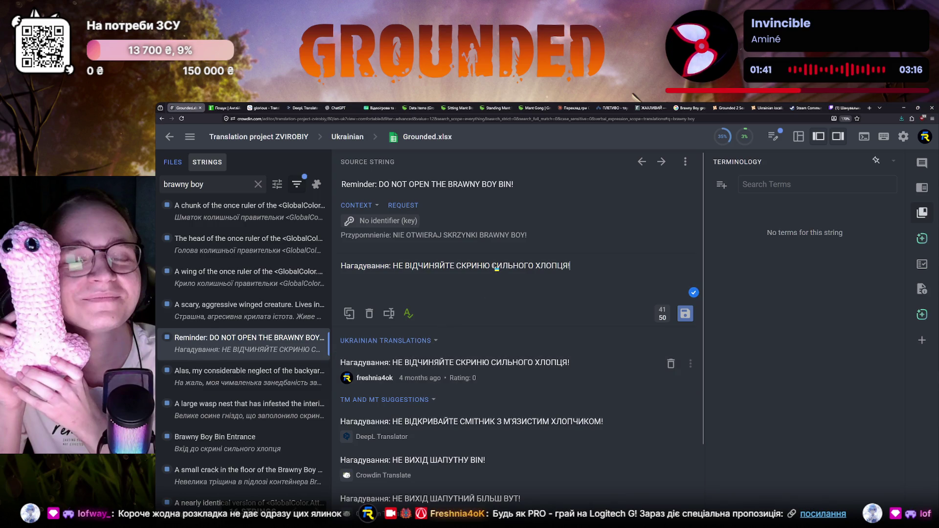
Replace СКРИНЮ СИЛЬНОГО ХЛОПЦЯ in the reminder with скрині «Brawny Boy» and start retyping it in capitals.
{"action": "left_click_drag", "start_coordinate": [456, 266], "coordinate": [590, 262]}
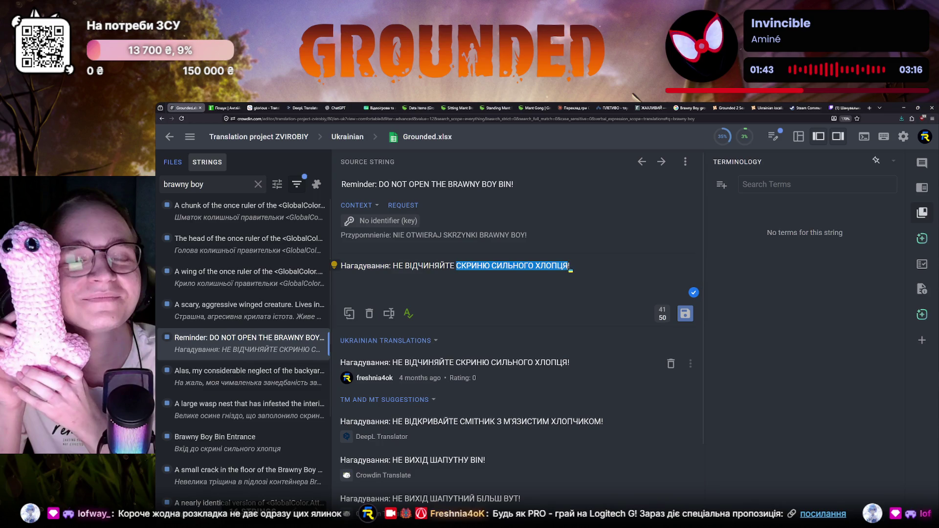
{"action": "type", "text": "скрині «Brawny Boy»"}
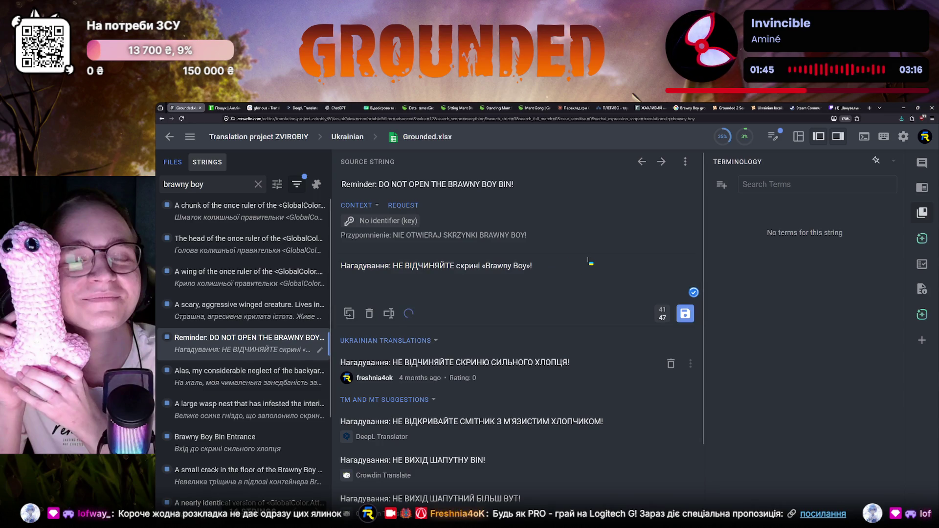
{"action": "double_click", "coordinate": [468, 266]}
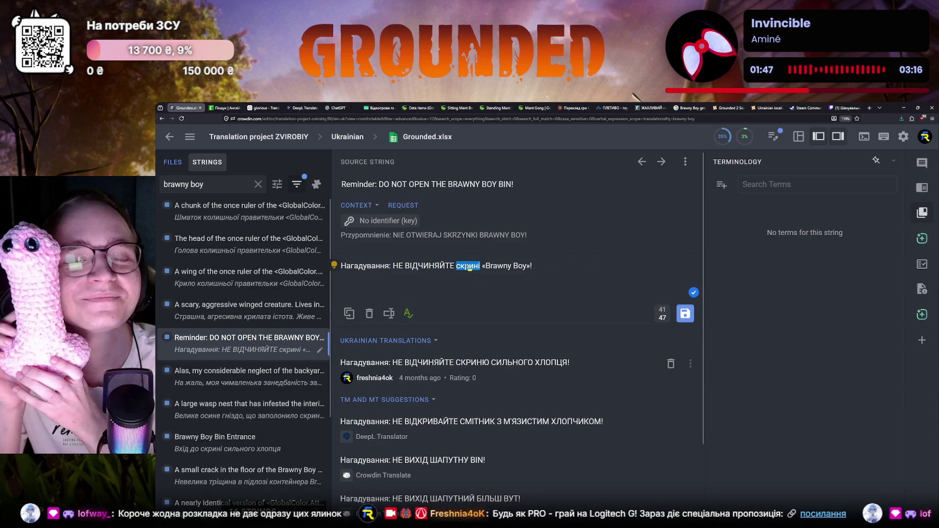
{"action": "type", "text": "СКРИНЮ"}
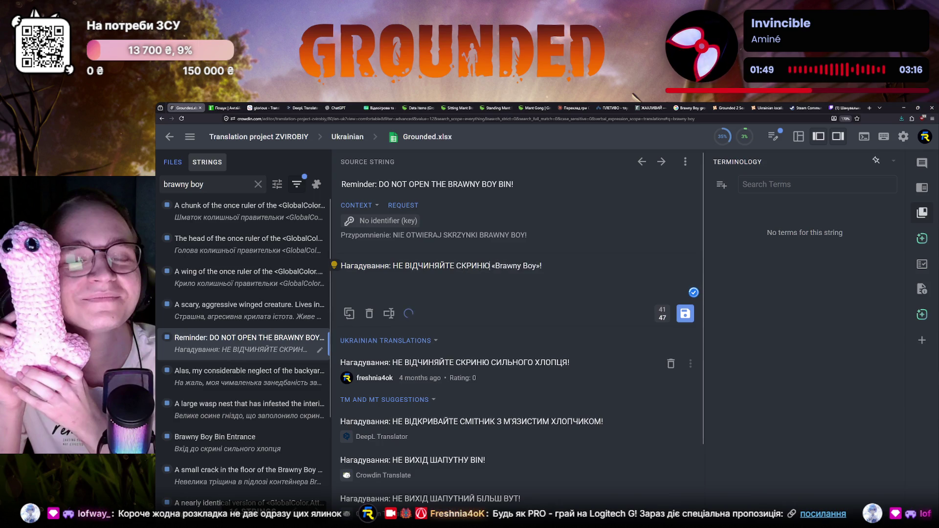
{"action": "left_click_drag", "start_coordinate": [501, 266], "coordinate": [521, 267]}
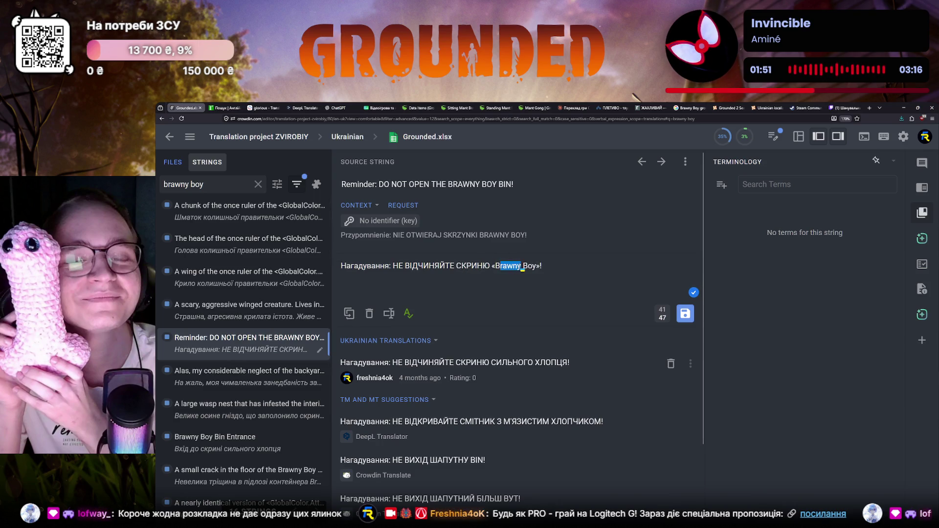
{"action": "key", "text": "BackSpace"}
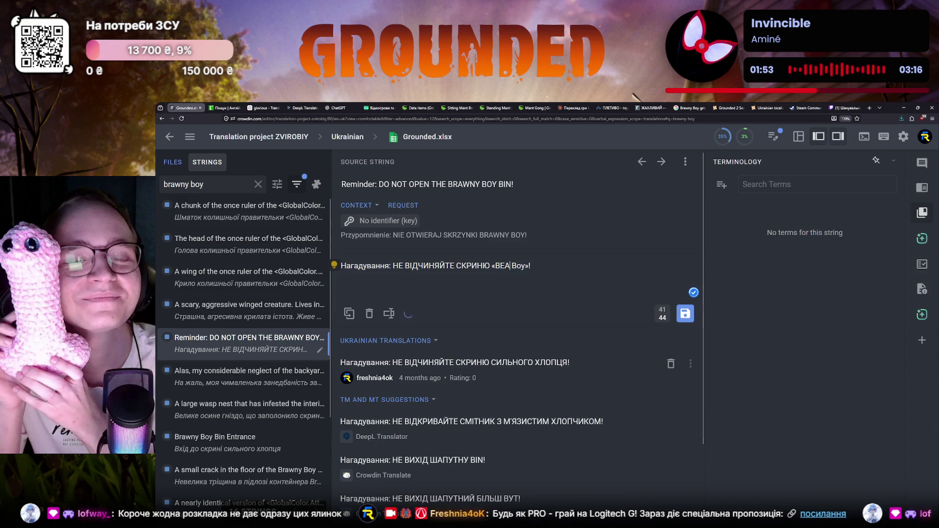
{"action": "type", "text": "RAWN"}
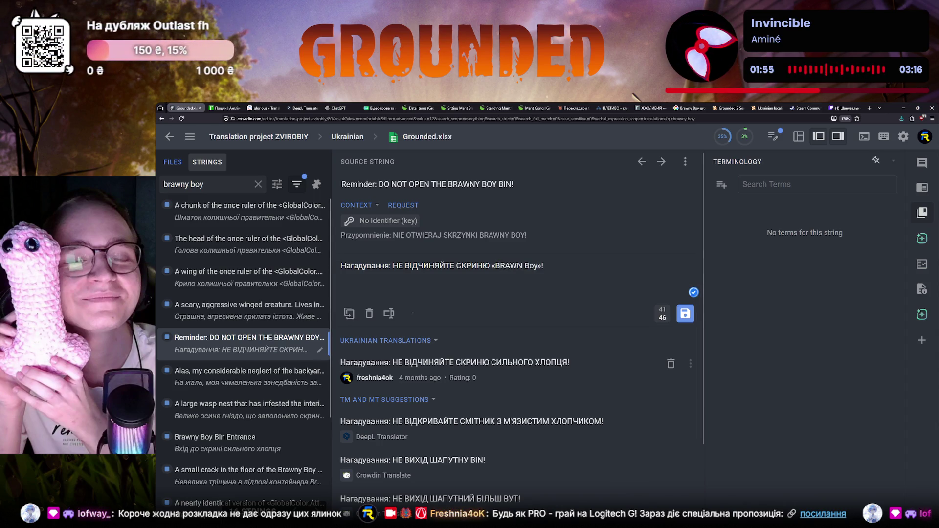
Copy BRAWNY BOY from the Polish reference line into the reminder so it reads НЕ ВІДЧИНЯЙТЕ СКРИНЮ «BRAWNY BOY»!
{"action": "mouse_move", "coordinate": [479, 235]}
{"action": "left_mouse_down"}
{"action": "mouse_move", "coordinate": [528, 236]}
{"action": "mouse_move", "coordinate": [495, 266]}
{"action": "left_mouse_up"}
{"action": "key", "text": "ctrl+c"}
{"action": "key", "text": "ctrl+v"}
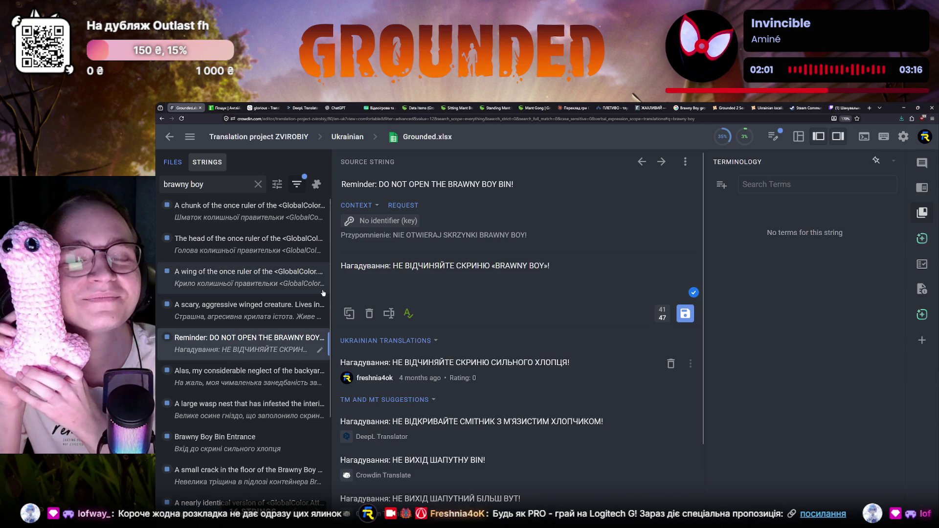
Save the capitalised reminder translation and delete its outdated version.
{"action": "left_click", "coordinate": [684, 313]}
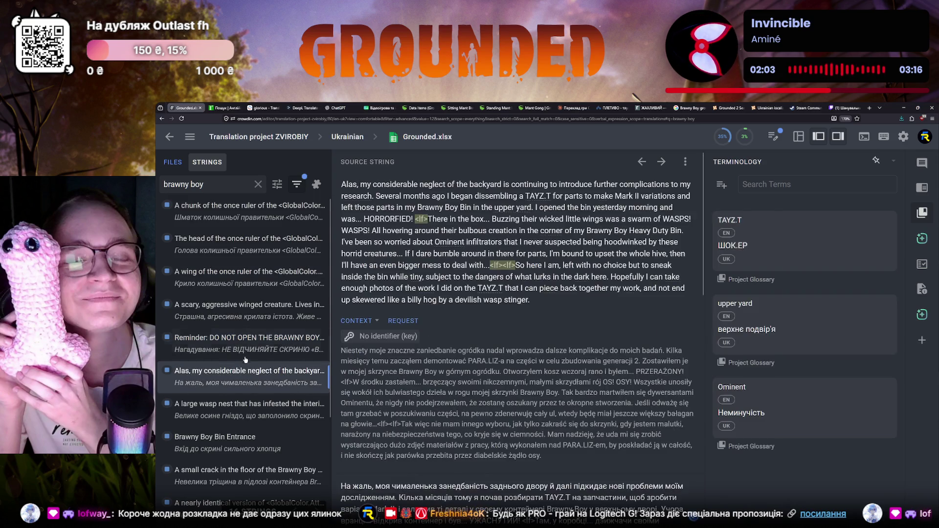
{"action": "left_click", "coordinate": [642, 161]}
{"action": "left_click", "coordinate": [670, 404]}
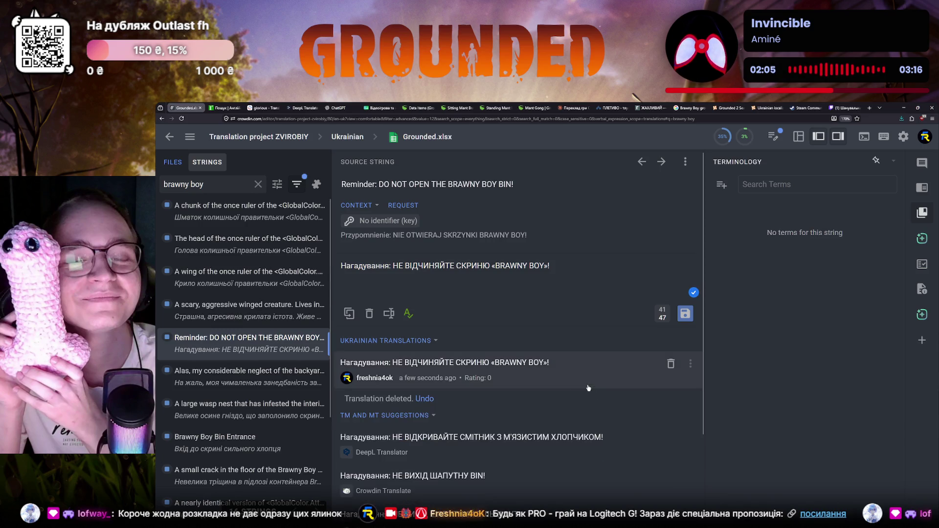
Open the 'Alas, my considerable neglect' string to view its Ukrainian draft mentioning контейнер Brawny Boy.
{"action": "left_click", "coordinate": [266, 365]}
{"action": "scroll", "coordinate": [509, 365], "scroll_direction": "down", "scroll_amount": 5}
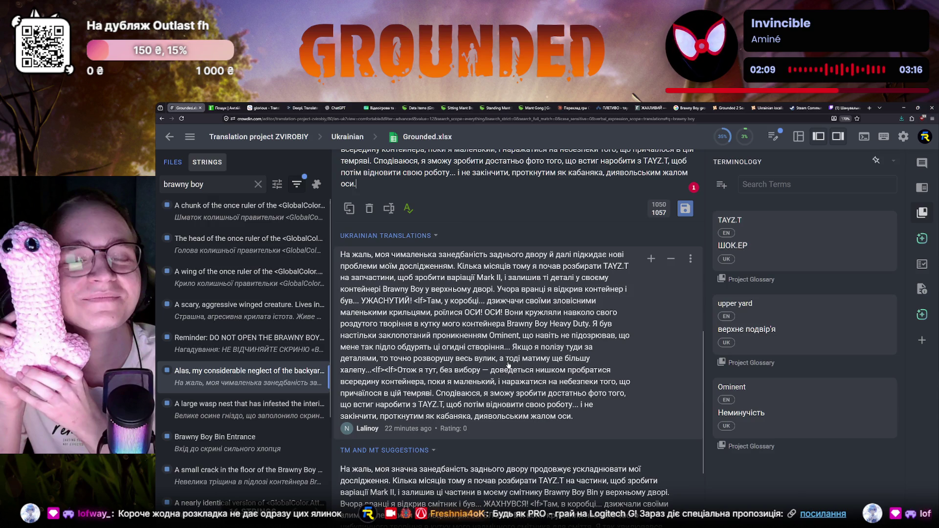
{"action": "scroll", "coordinate": [489, 394], "scroll_direction": "up", "scroll_amount": 3}
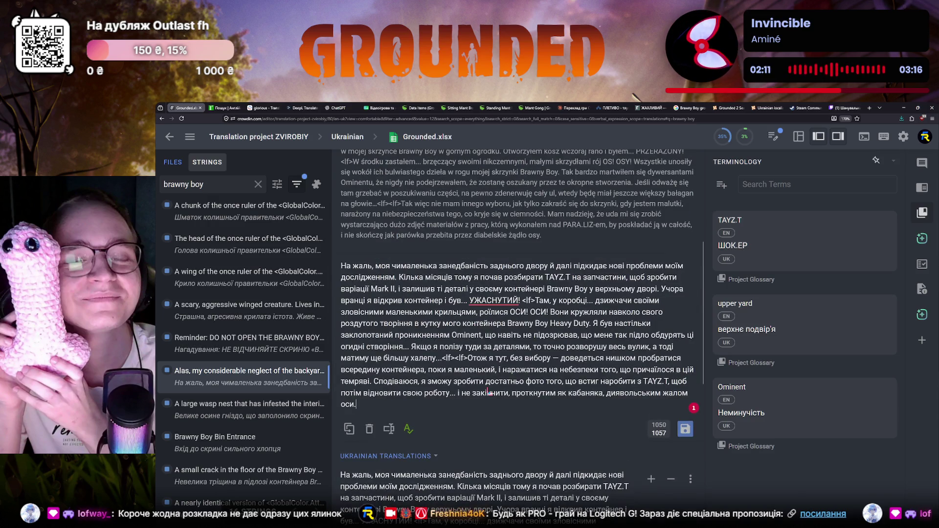
{"action": "scroll", "coordinate": [489, 393], "scroll_direction": "up", "scroll_amount": 2}
{"action": "scroll", "coordinate": [490, 393], "scroll_direction": "up", "scroll_amount": 1}
{"action": "scroll", "coordinate": [490, 394], "scroll_direction": "up", "scroll_amount": 1}
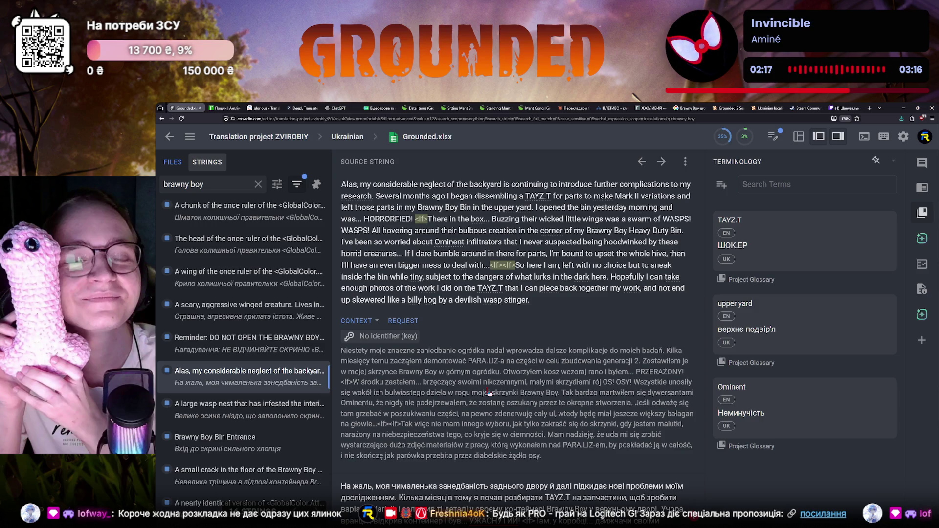
{"action": "scroll", "coordinate": [488, 392], "scroll_direction": "down", "scroll_amount": 2}
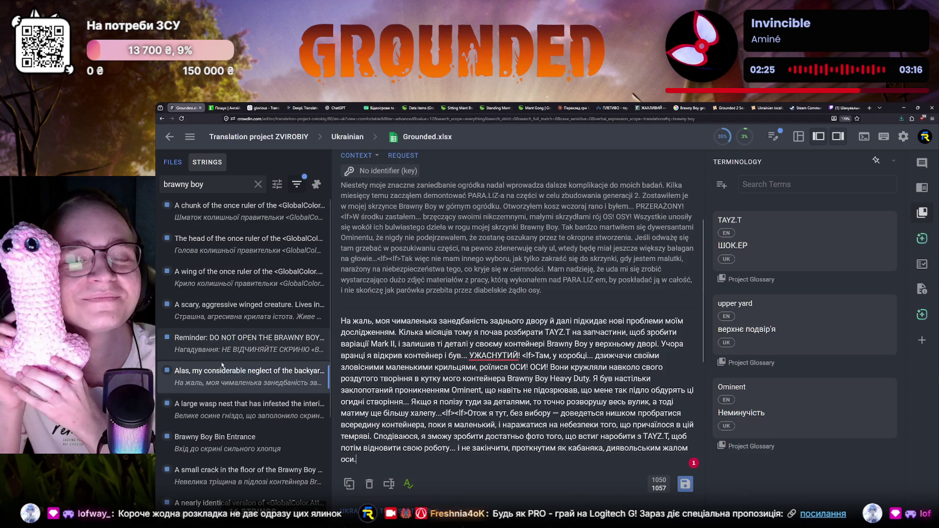
{"action": "scroll", "coordinate": [206, 434], "scroll_direction": "down", "scroll_amount": 2}
{"action": "scroll", "coordinate": [221, 448], "scroll_direction": "down", "scroll_amount": 2}
{"action": "scroll", "coordinate": [237, 465], "scroll_direction": "down", "scroll_amount": 1}
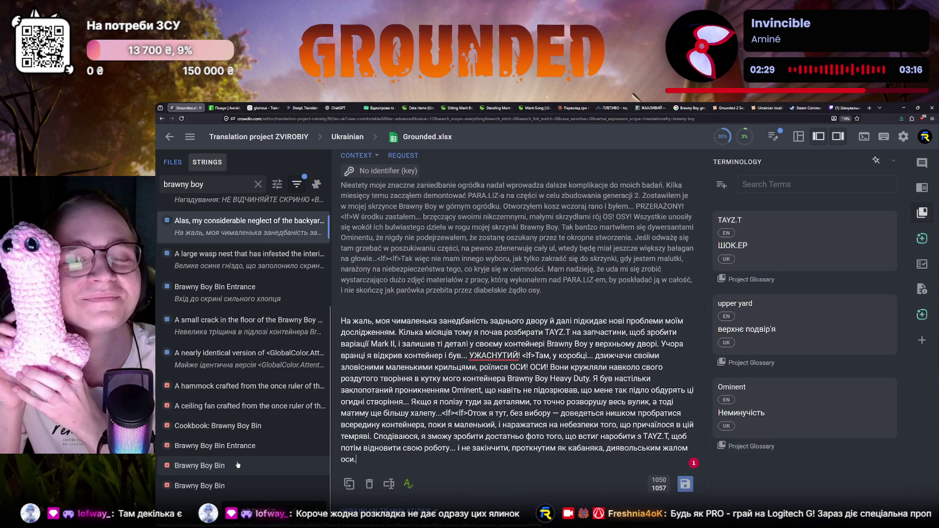
{"action": "scroll", "coordinate": [458, 453], "scroll_direction": "up", "scroll_amount": 1}
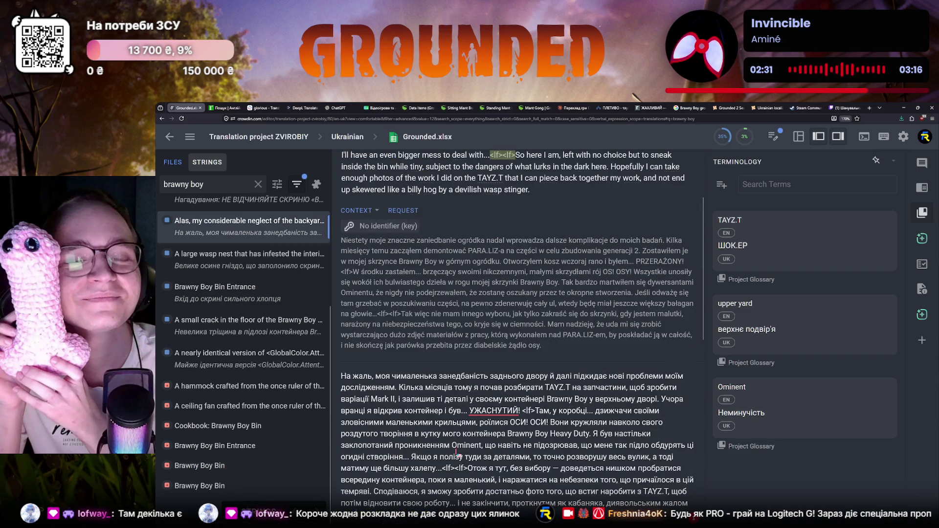
{"action": "scroll", "coordinate": [458, 453], "scroll_direction": "down", "scroll_amount": 2}
{"action": "scroll", "coordinate": [294, 438], "scroll_direction": "up", "scroll_amount": 2}
{"action": "scroll", "coordinate": [294, 438], "scroll_direction": "up", "scroll_amount": 2}
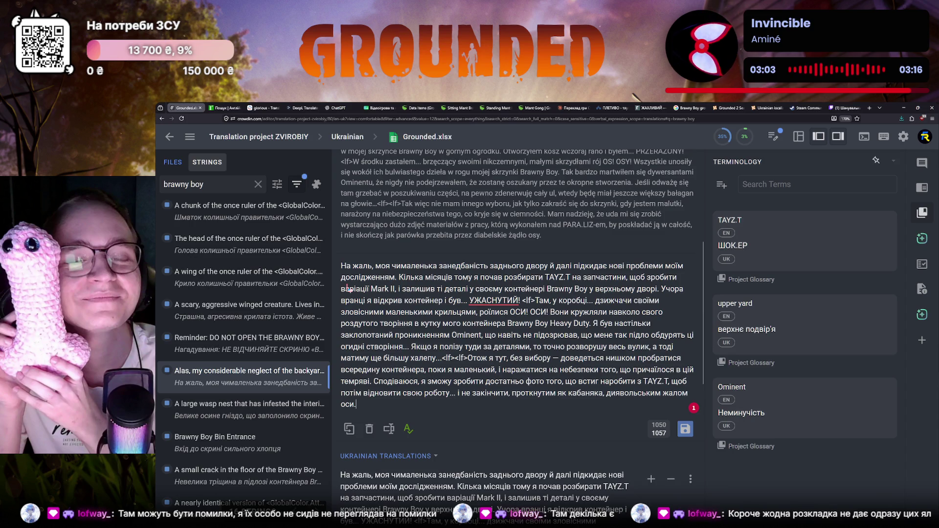
{"action": "left_click", "coordinate": [244, 355]}
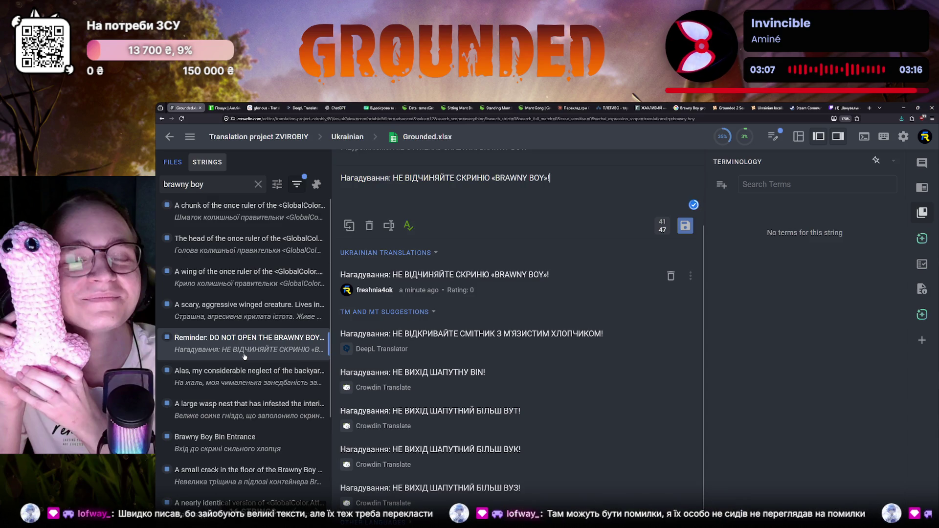
{"action": "left_click", "coordinate": [239, 374]}
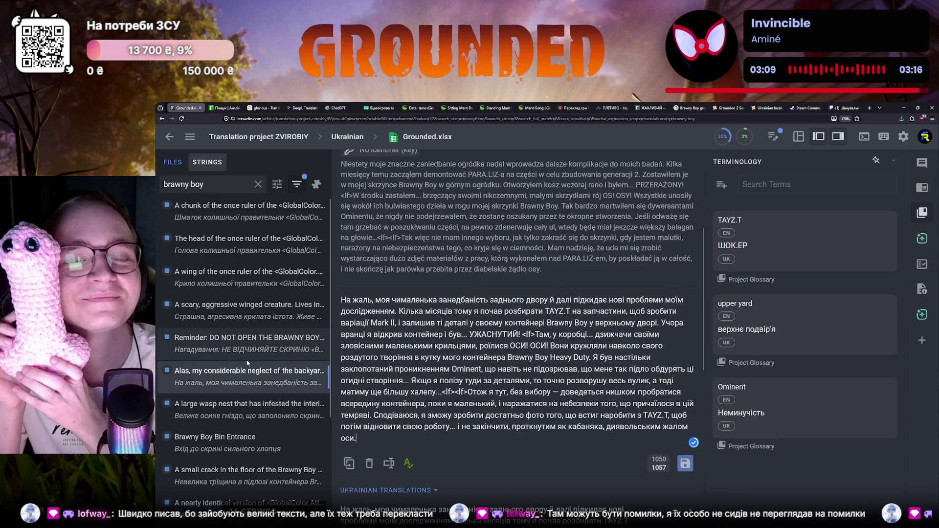
{"action": "left_click", "coordinate": [247, 359]}
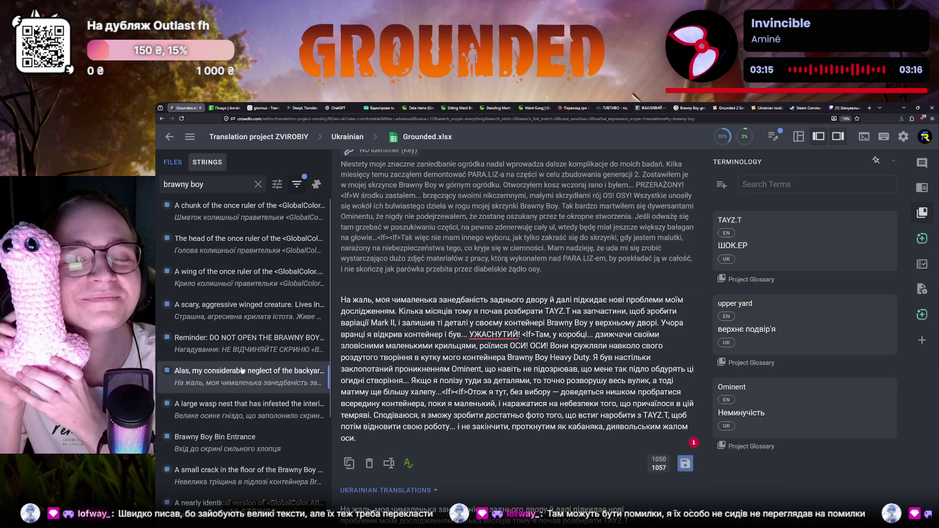
{"action": "mouse_move", "coordinate": [804, 238]}
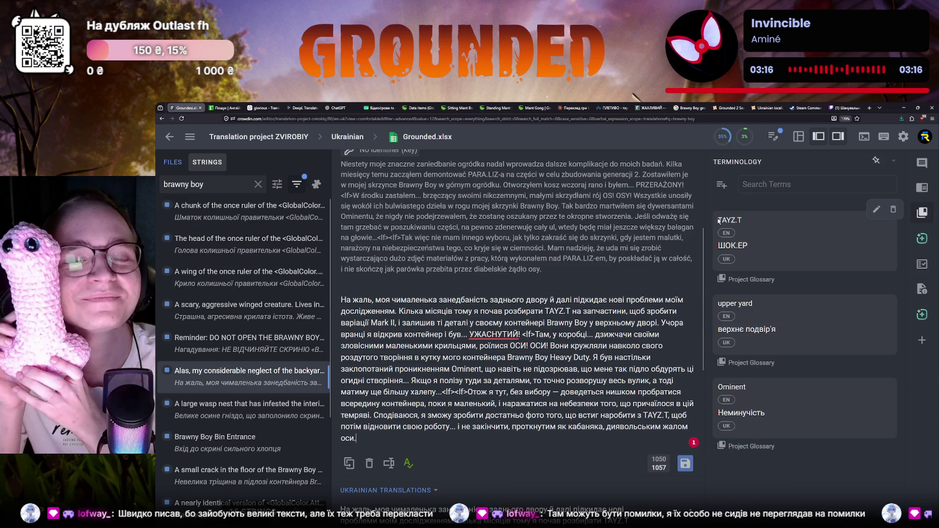
{"action": "left_click_drag", "start_coordinate": [720, 221], "coordinate": [742, 222]}
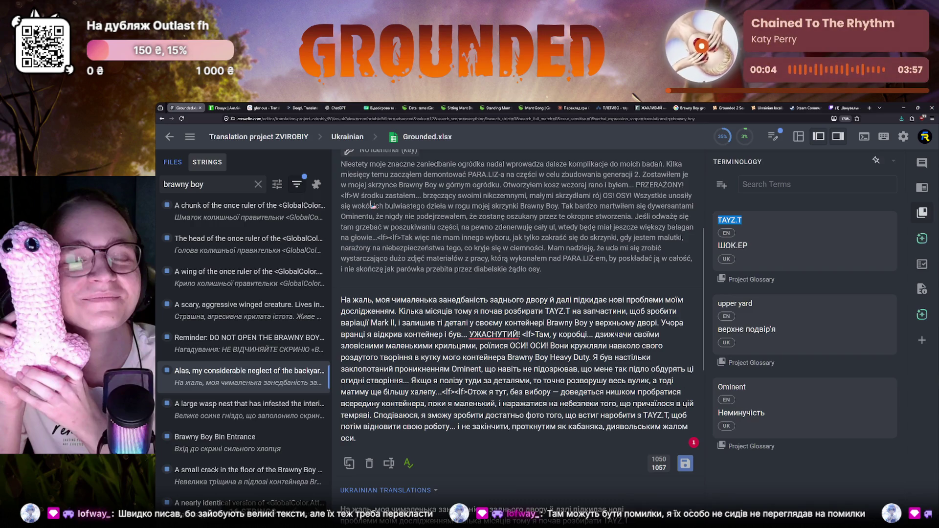
{"action": "left_click_drag", "start_coordinate": [718, 220], "coordinate": [745, 224]}
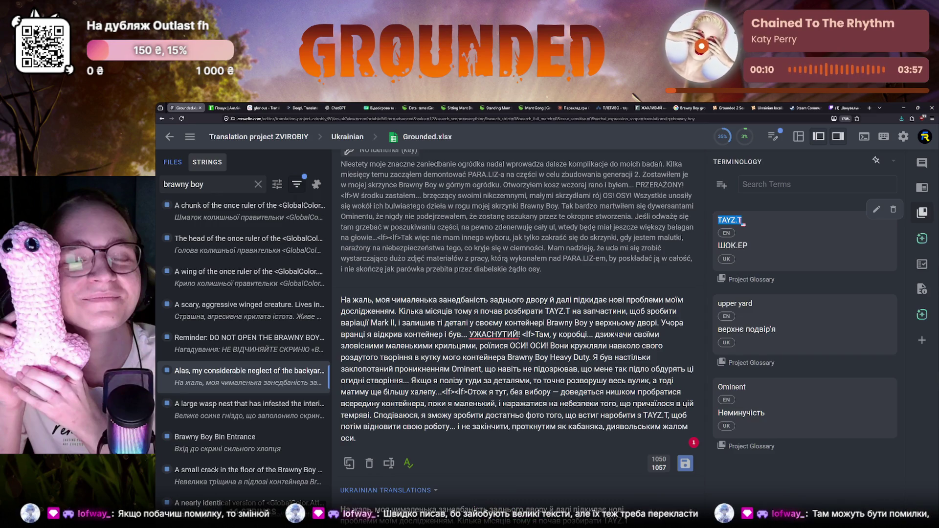
{"action": "left_click", "coordinate": [731, 221]}
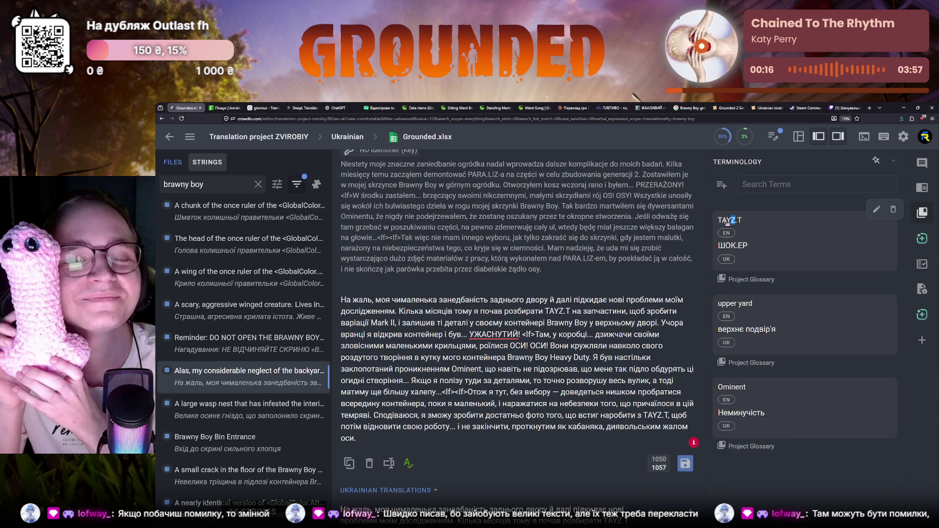
{"action": "double_click", "coordinate": [725, 220]}
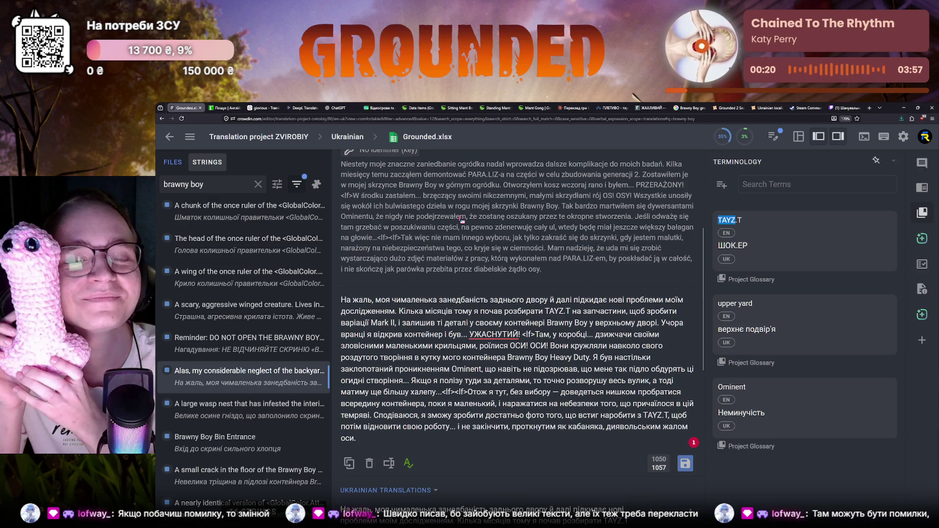
{"action": "left_click", "coordinate": [723, 221]}
{"action": "left_click_drag", "start_coordinate": [719, 220], "coordinate": [736, 224]}
{"action": "left_click", "coordinate": [734, 222]}
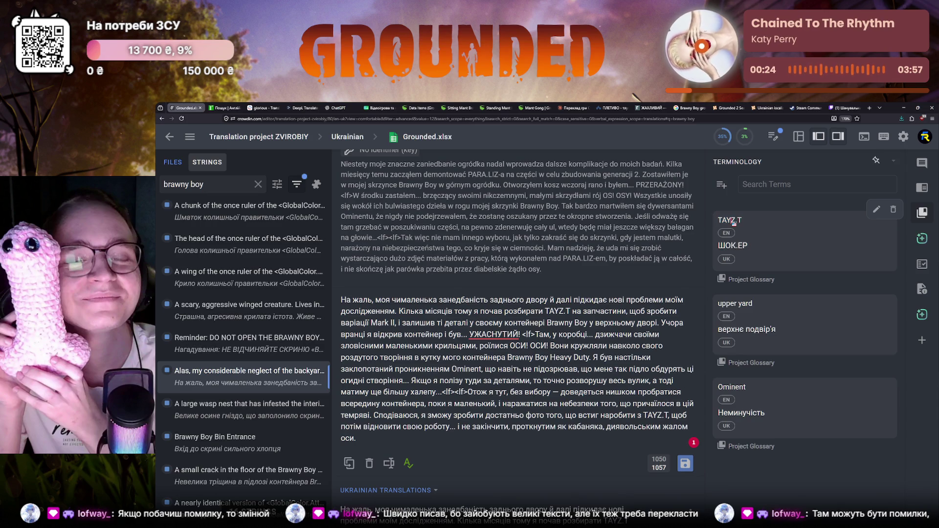
{"action": "left_click_drag", "start_coordinate": [719, 220], "coordinate": [734, 230]}
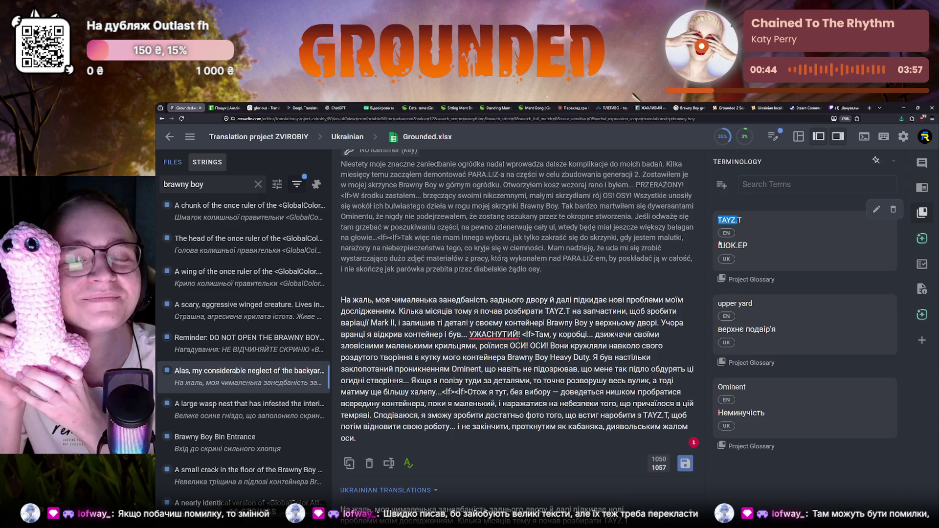
{"action": "left_click", "coordinate": [722, 246]}
{"action": "left_click_drag", "start_coordinate": [719, 245], "coordinate": [755, 251]}
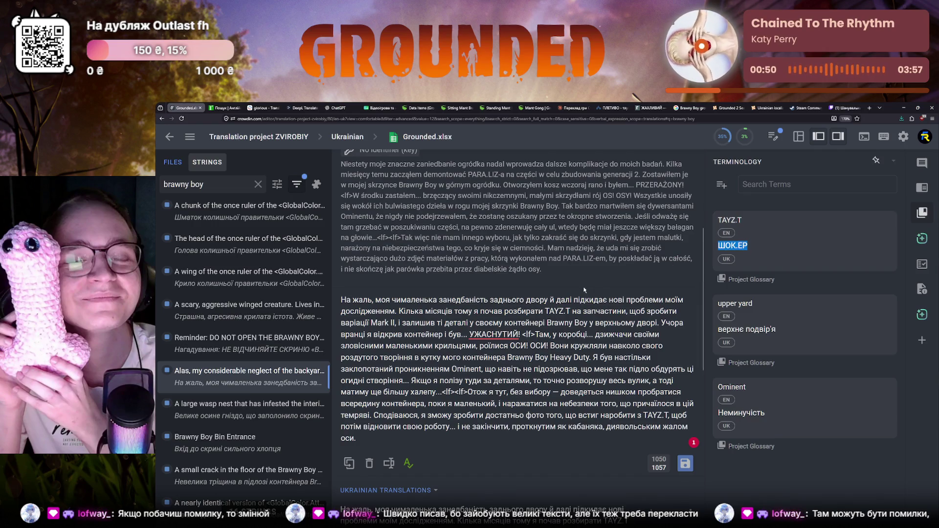
{"action": "scroll", "coordinate": [584, 285], "scroll_direction": "up", "scroll_amount": 1}
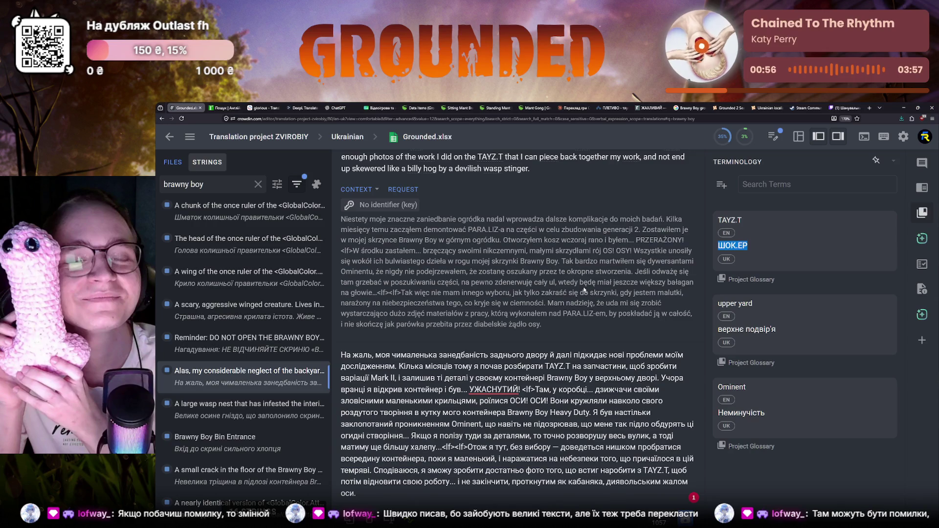
{"action": "double_click", "coordinate": [567, 315]}
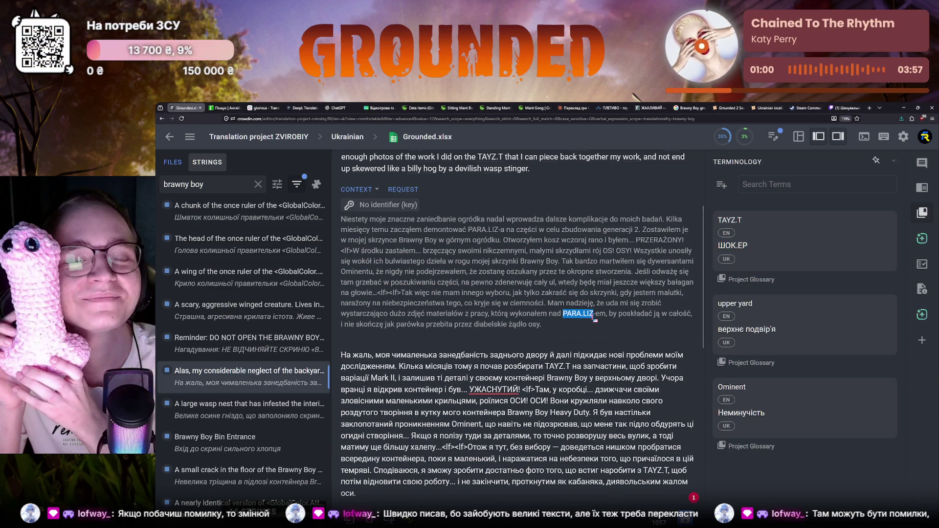
{"action": "left_click_drag", "start_coordinate": [468, 230], "coordinate": [502, 230]}
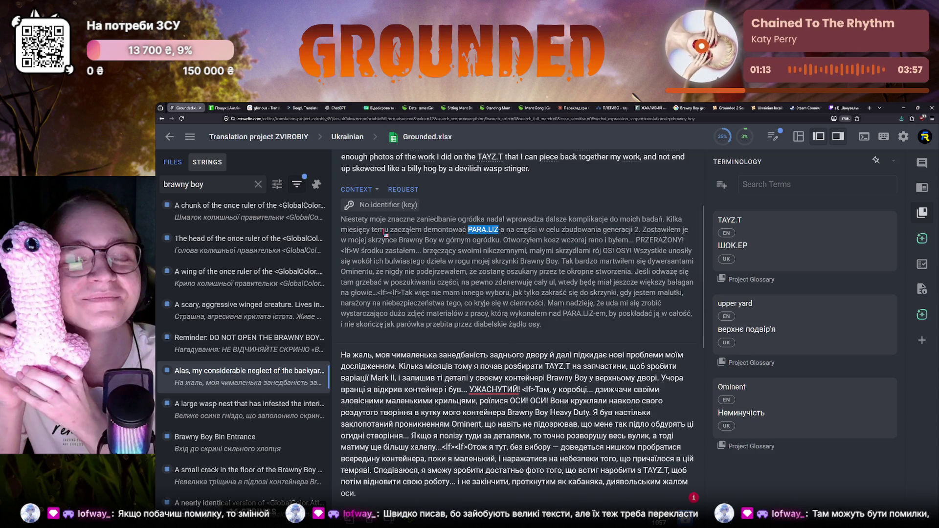
{"action": "left_click_drag", "start_coordinate": [521, 261], "coordinate": [559, 262]}
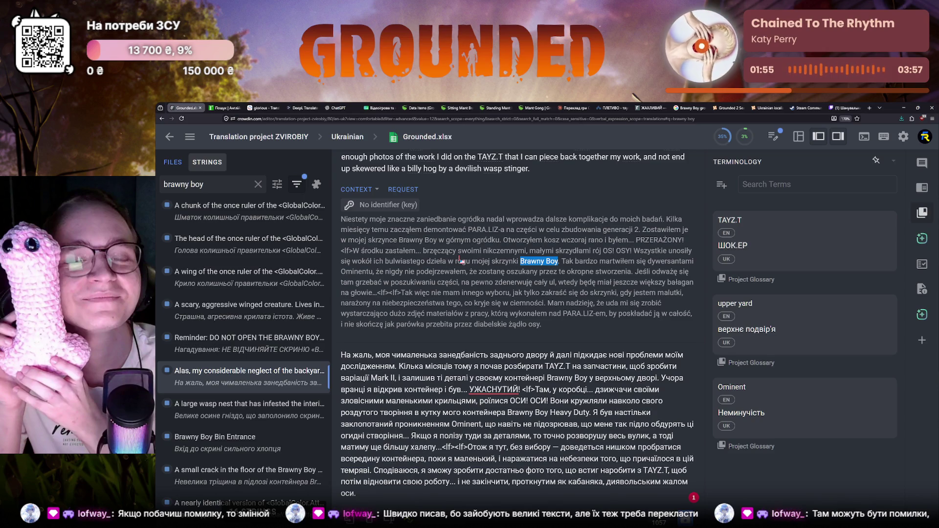
{"action": "scroll", "coordinate": [460, 259], "scroll_direction": "up", "scroll_amount": 3}
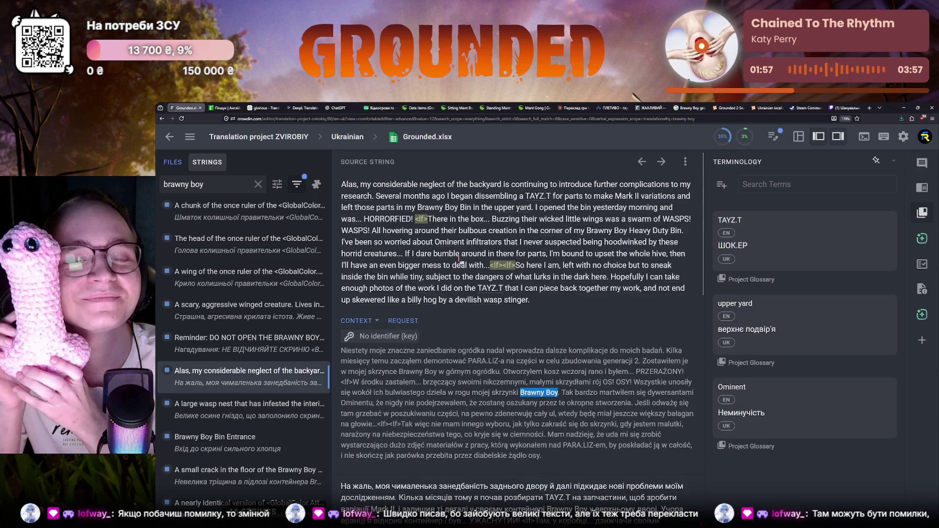
Look up Alas from the source string in the r2u English–Ukrainian dictionary and return to the Crowdin editor.
{"action": "right_click", "coordinate": [350, 198]}
{"action": "left_click", "coordinate": [348, 188]}
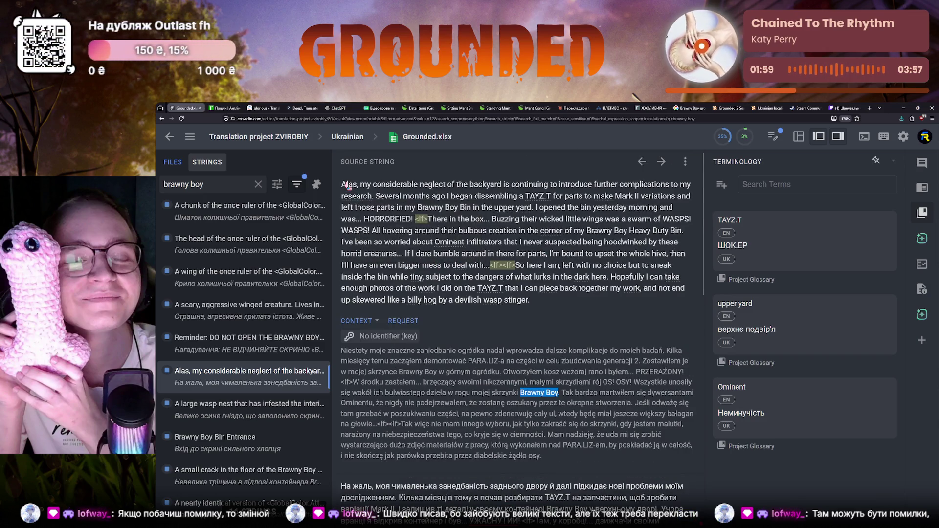
{"action": "double_click", "coordinate": [348, 185]}
{"action": "left_click", "coordinate": [224, 108]}
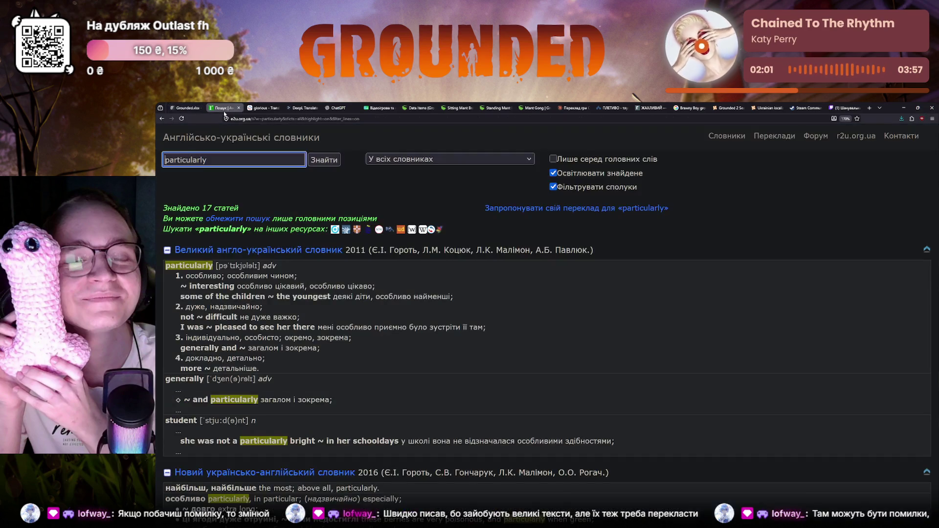
{"action": "double_click", "coordinate": [224, 160]}
{"action": "type", "text": "Alas"}
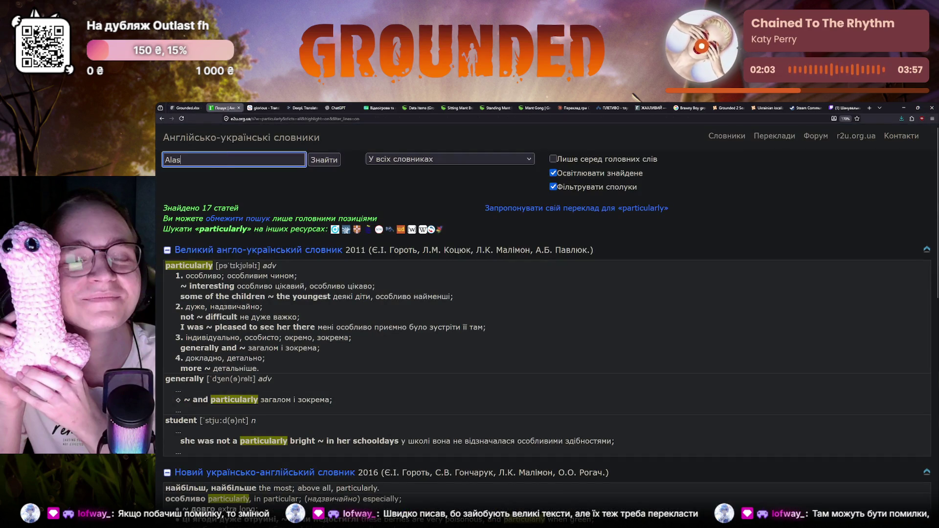
{"action": "key", "text": "Return"}
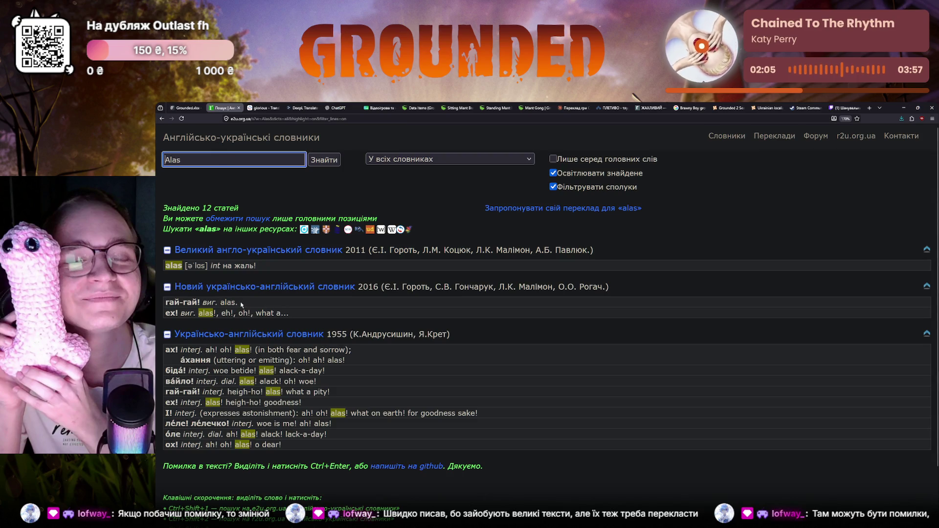
{"action": "left_click", "coordinate": [191, 105]}
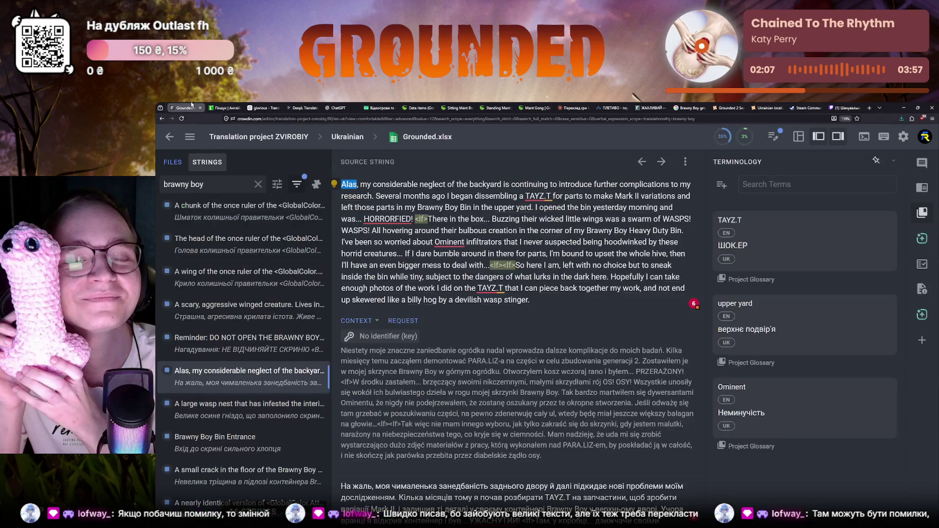
{"action": "scroll", "coordinate": [393, 253], "scroll_direction": "down", "scroll_amount": 3}
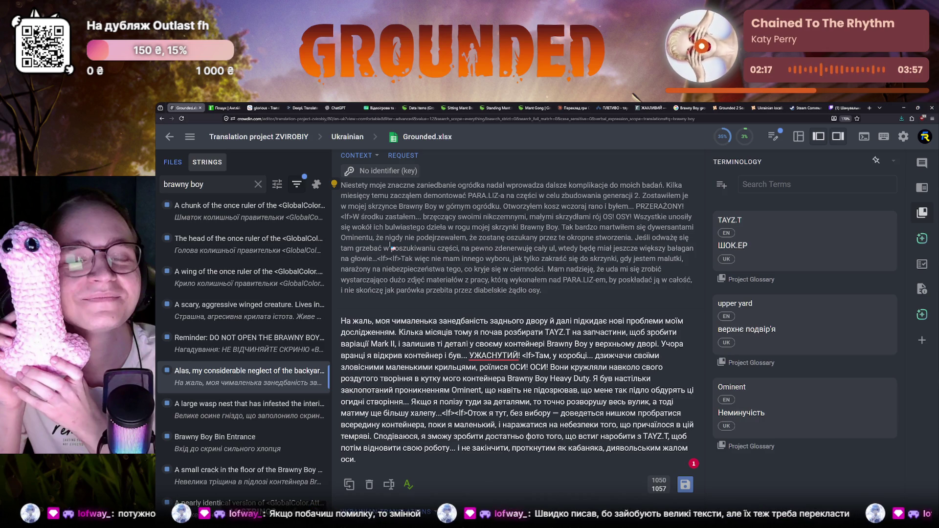
{"action": "scroll", "coordinate": [393, 248], "scroll_direction": "up", "scroll_amount": 3}
{"action": "scroll", "coordinate": [393, 249], "scroll_direction": "up", "scroll_amount": 2}
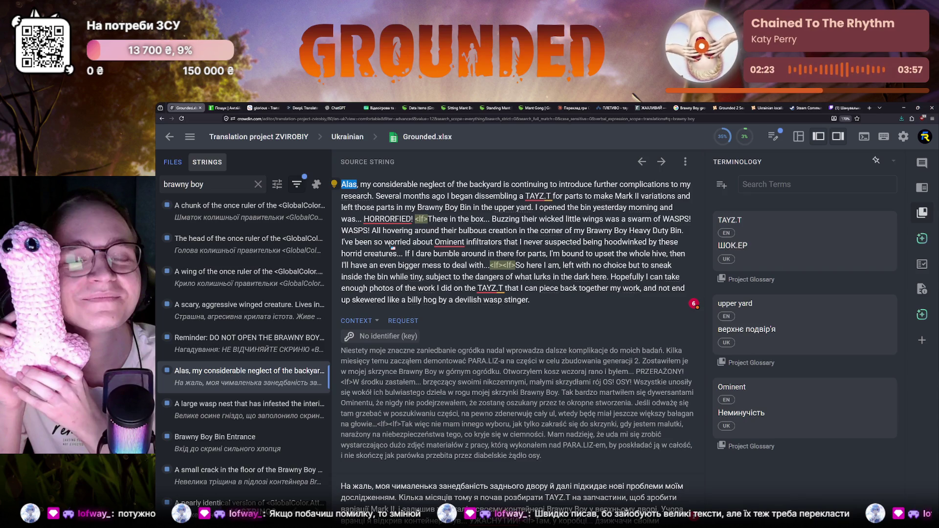
{"action": "scroll", "coordinate": [393, 248], "scroll_direction": "down", "scroll_amount": 5}
{"action": "scroll", "coordinate": [389, 244], "scroll_direction": "down", "scroll_amount": 5}
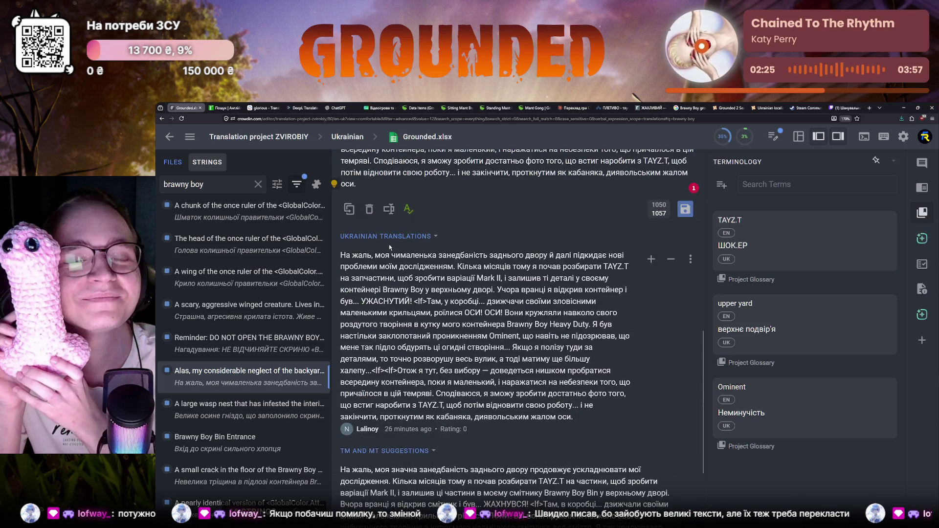
{"action": "scroll", "coordinate": [389, 244], "scroll_direction": "down", "scroll_amount": 2}
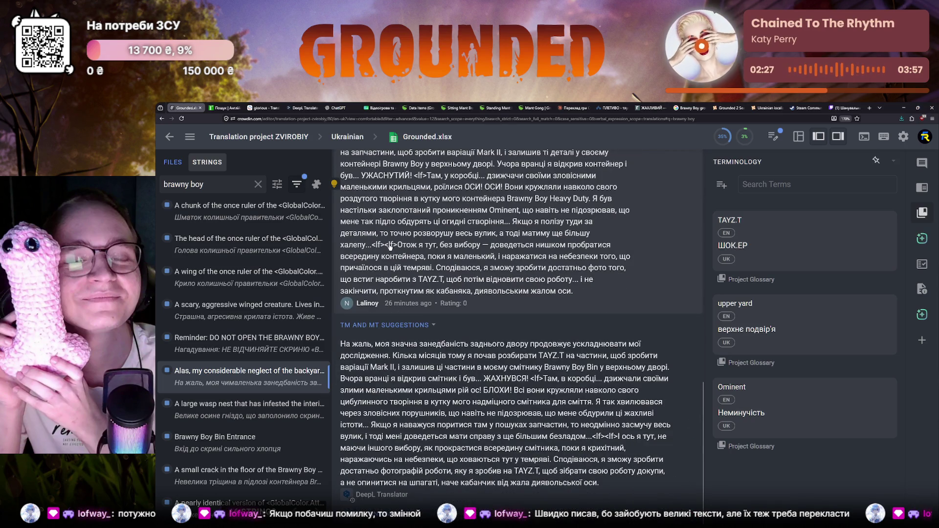
{"action": "scroll", "coordinate": [390, 247], "scroll_direction": "up", "scroll_amount": 2}
{"action": "scroll", "coordinate": [393, 248], "scroll_direction": "up", "scroll_amount": 2}
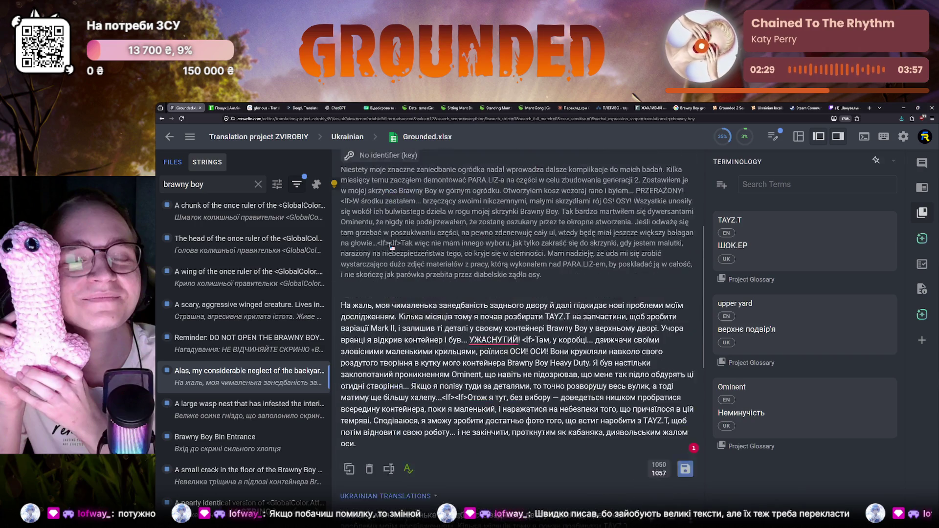
{"action": "scroll", "coordinate": [393, 249], "scroll_direction": "up", "scroll_amount": 1}
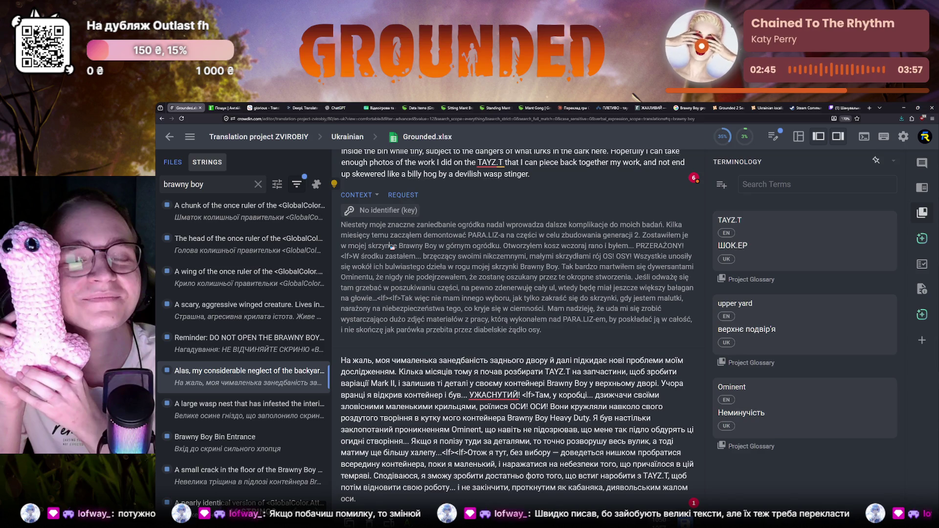
{"action": "scroll", "coordinate": [393, 247], "scroll_direction": "up", "scroll_amount": 2}
{"action": "double_click", "coordinate": [425, 185]}
{"action": "key", "text": "ctrl+c"}
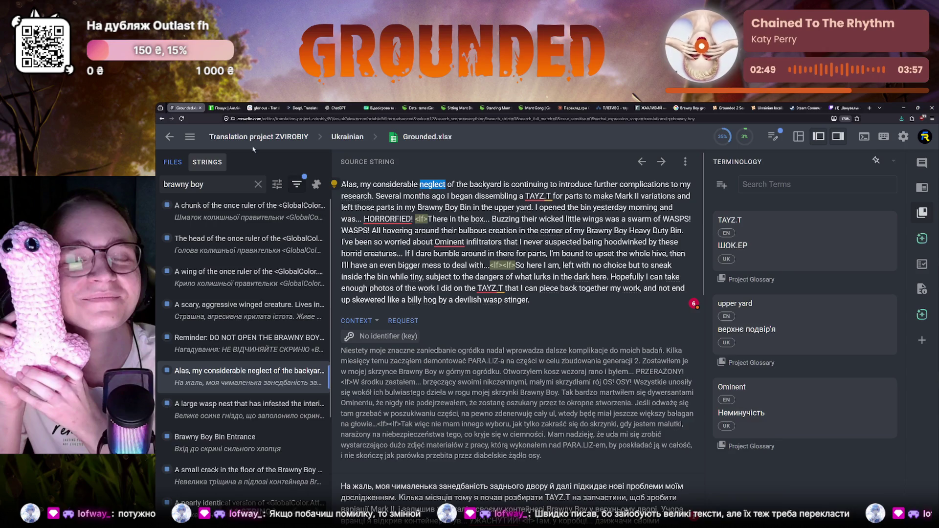
{"action": "left_click", "coordinate": [224, 108]}
{"action": "key", "text": "ctrl+a"}
{"action": "key", "text": "BackSpace"}
{"action": "key", "text": "ctrl+v"}
{"action": "key", "text": "Return"}
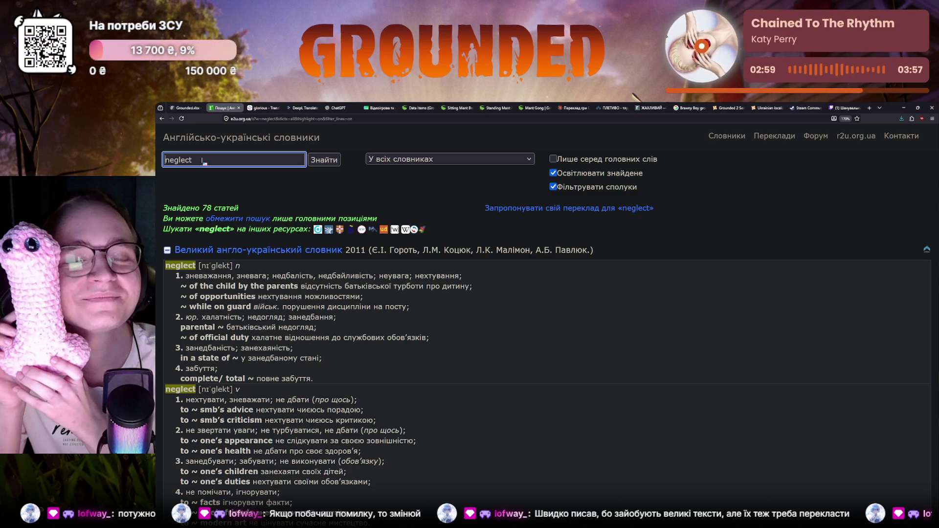
{"action": "left_click", "coordinate": [189, 107]}
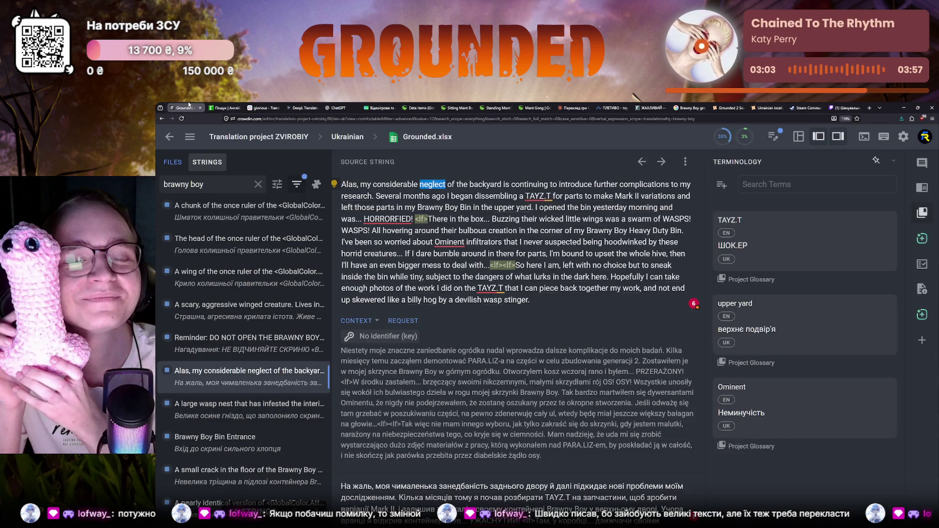
{"action": "scroll", "coordinate": [409, 285], "scroll_direction": "down", "scroll_amount": 1}
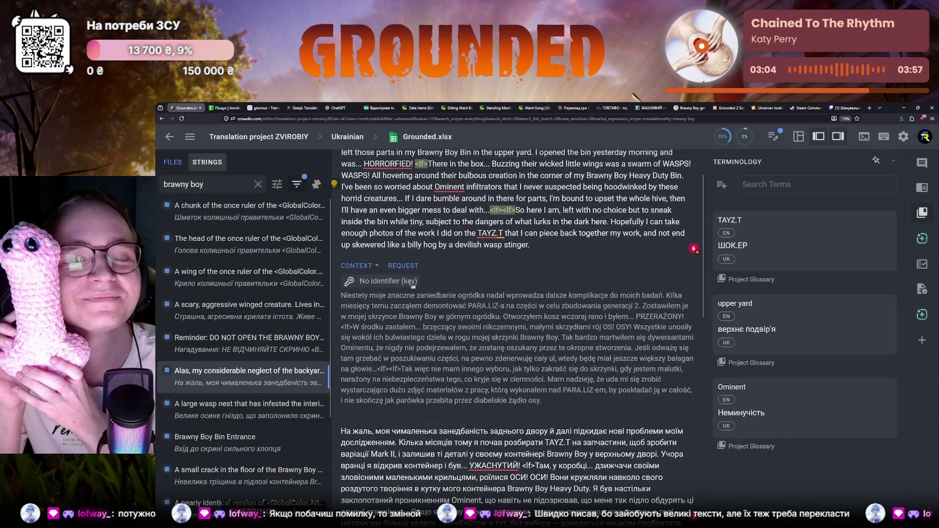
{"action": "scroll", "coordinate": [414, 286], "scroll_direction": "up", "scroll_amount": 1}
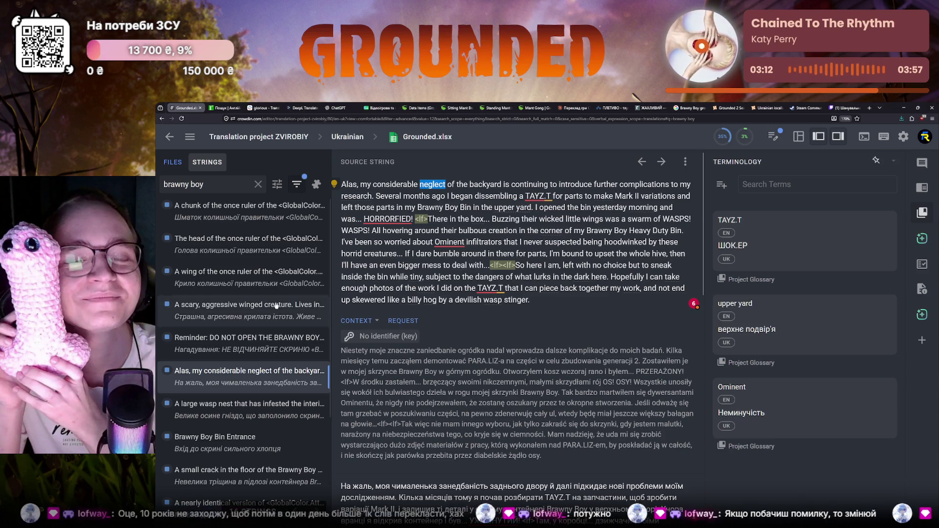
{"action": "left_click", "coordinate": [225, 107]}
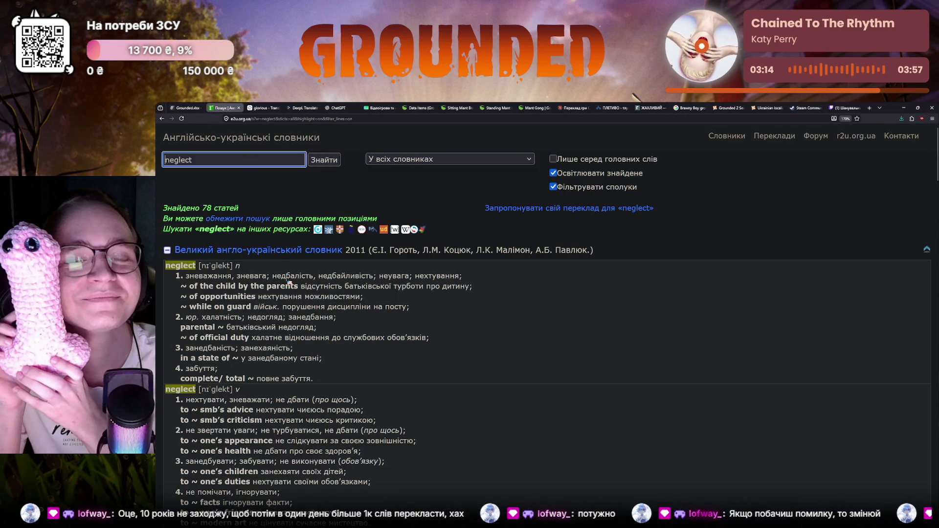
{"action": "left_click", "coordinate": [188, 108]}
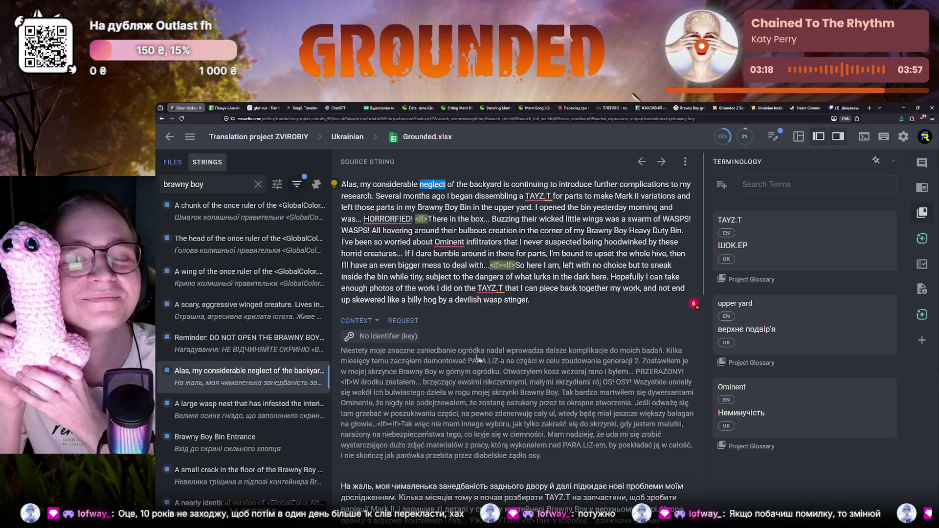
{"action": "scroll", "coordinate": [478, 360], "scroll_direction": "down", "scroll_amount": 3}
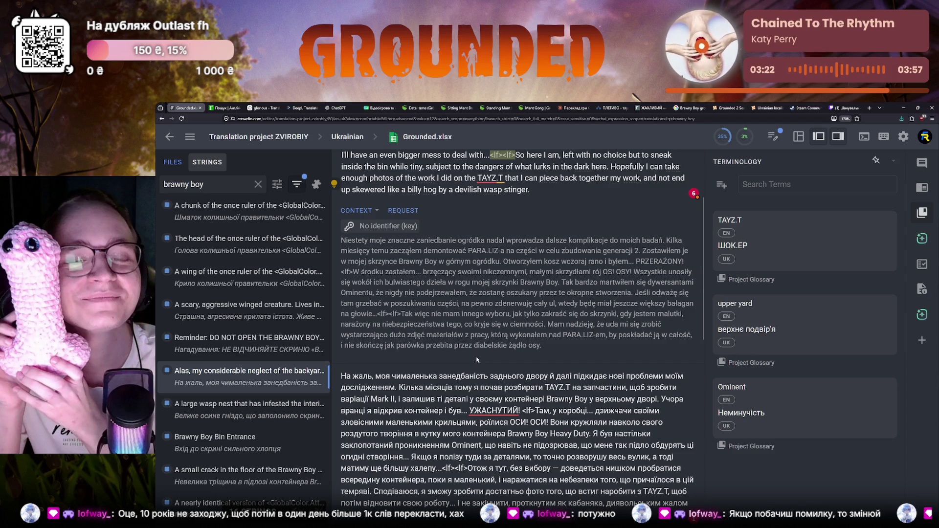
{"action": "scroll", "coordinate": [479, 360], "scroll_direction": "up", "scroll_amount": 3}
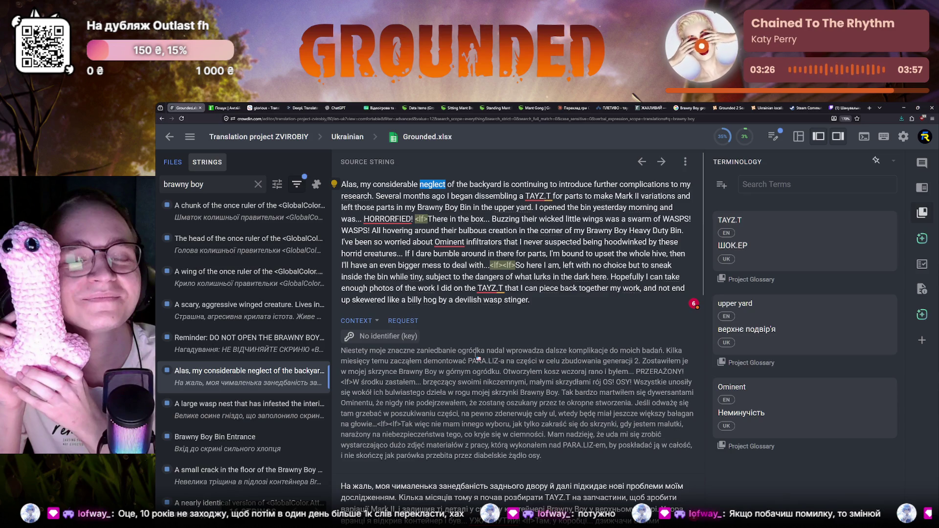
{"action": "left_click", "coordinate": [227, 109]}
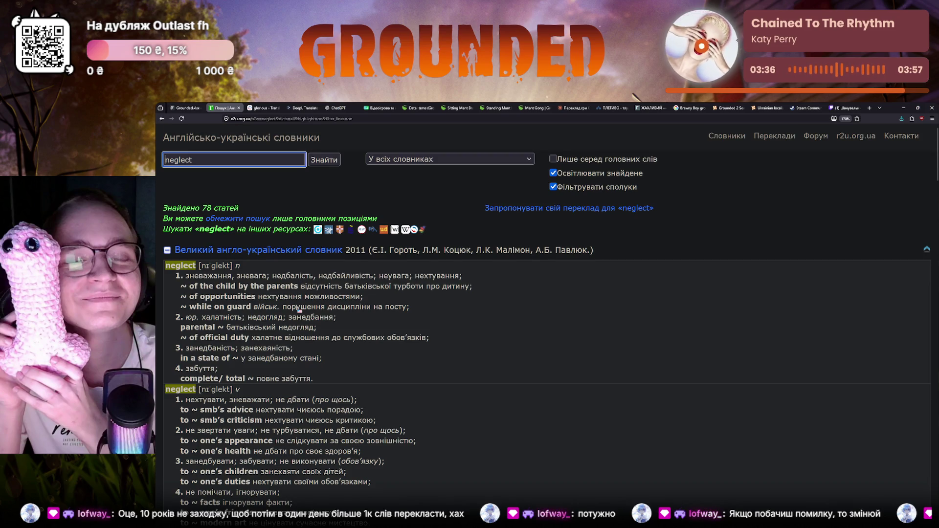
{"action": "scroll", "coordinate": [294, 294], "scroll_direction": "down", "scroll_amount": 2}
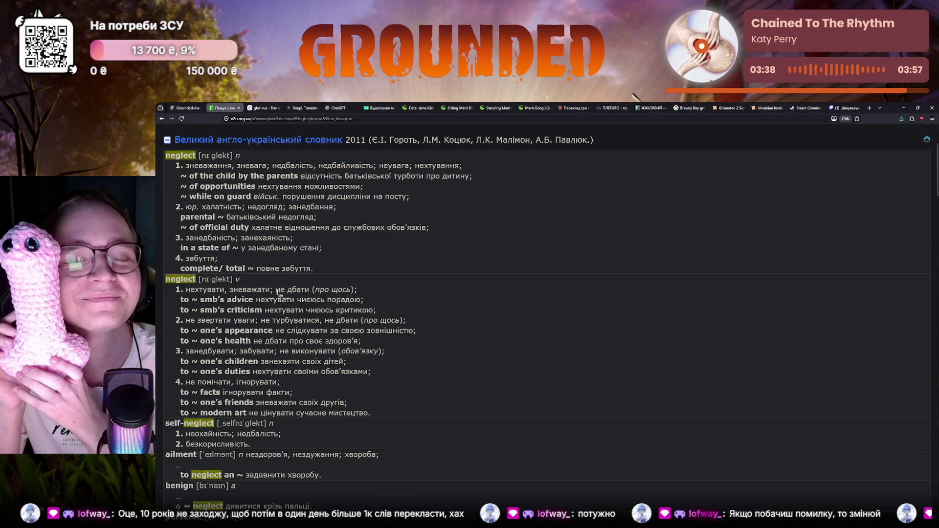
{"action": "scroll", "coordinate": [187, 334], "scroll_direction": "down", "scroll_amount": 2}
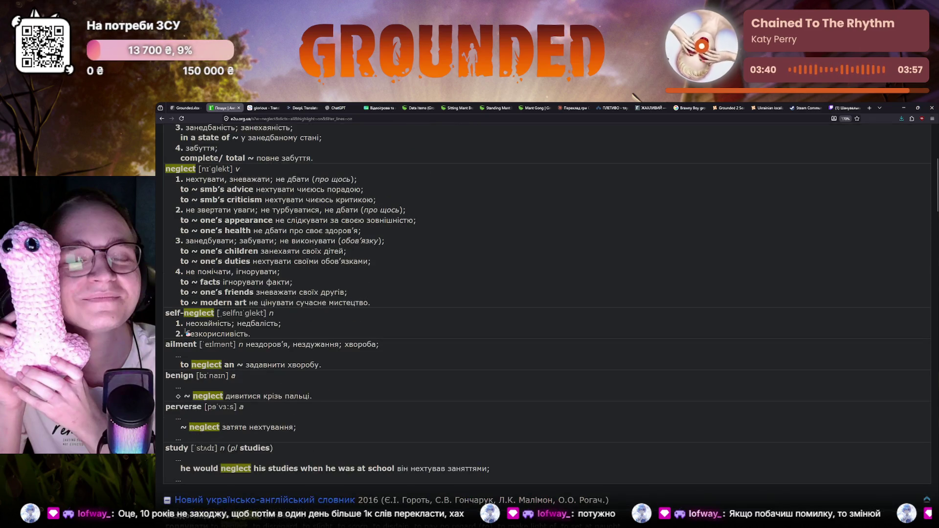
{"action": "left_click", "coordinate": [181, 108]}
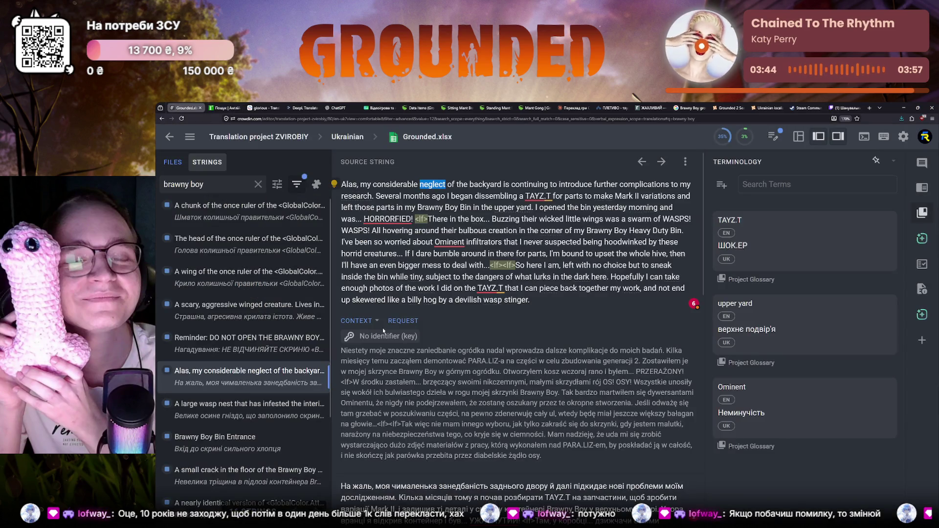
{"action": "scroll", "coordinate": [591, 322], "scroll_direction": "down", "scroll_amount": 3}
{"action": "scroll", "coordinate": [411, 352], "scroll_direction": "up", "scroll_amount": 3}
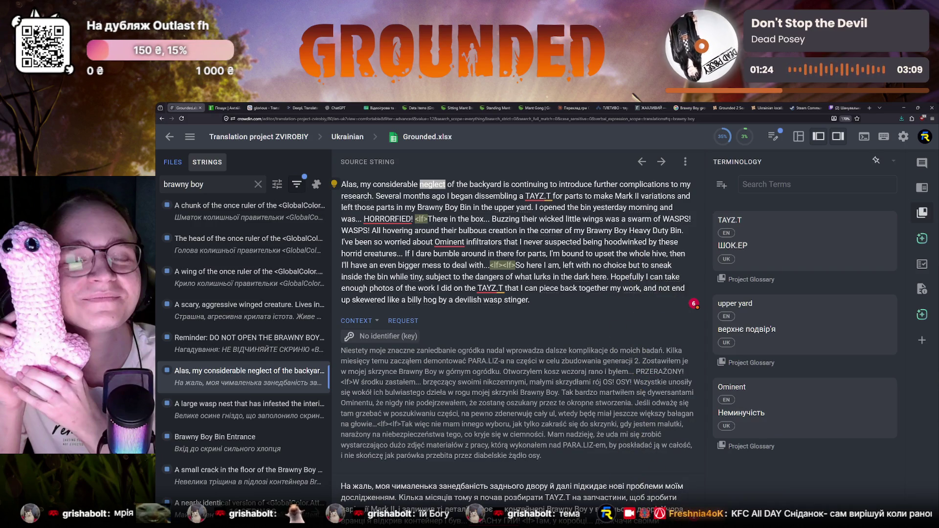
{"action": "scroll", "coordinate": [362, 353], "scroll_direction": "down", "scroll_amount": 3}
{"action": "scroll", "coordinate": [362, 354], "scroll_direction": "down", "scroll_amount": 2}
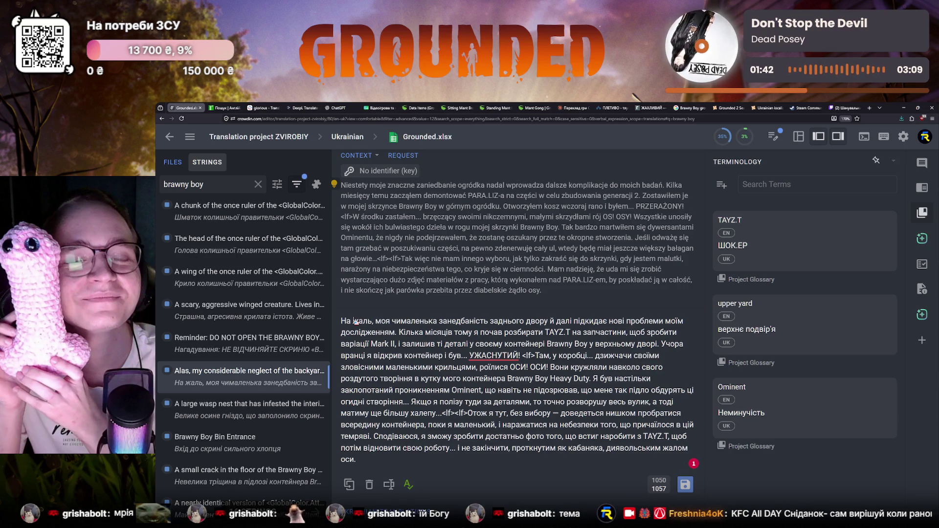
{"action": "scroll", "coordinate": [354, 321], "scroll_direction": "up", "scroll_amount": 3}
Search the r2u dictionary for considerable, replacing the previous search word, then return to the Crowdin editor.
{"action": "double_click", "coordinate": [388, 186]}
{"action": "key", "text": "ctrl+c"}
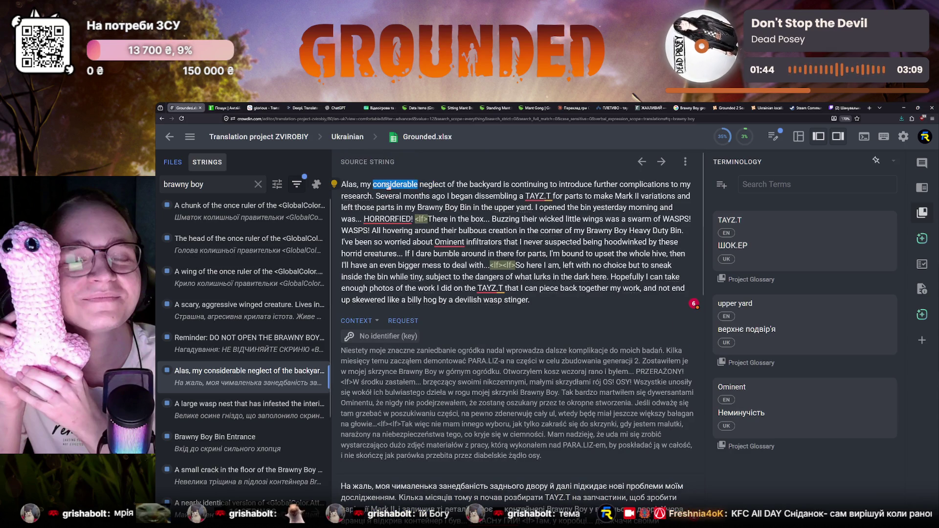
{"action": "left_click", "coordinate": [224, 107]}
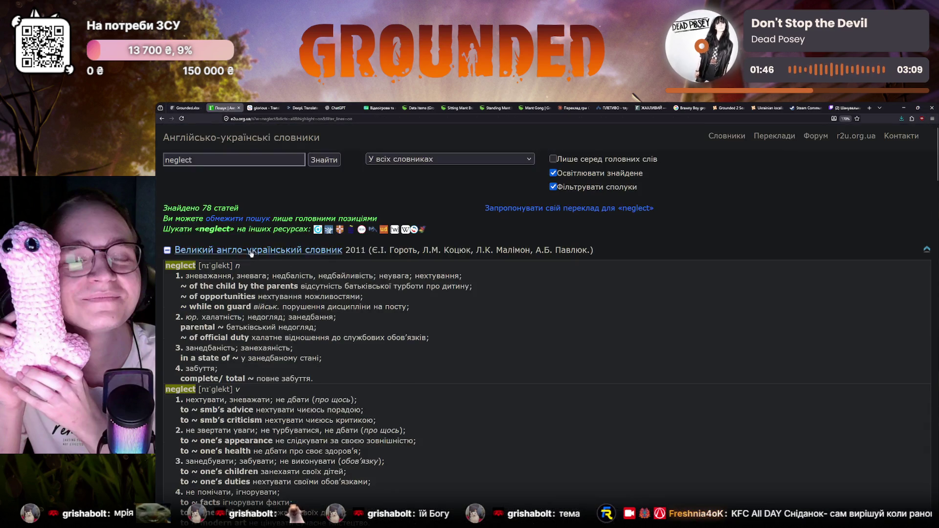
{"action": "left_click", "coordinate": [233, 159]}
{"action": "key", "text": "BackSpace"}
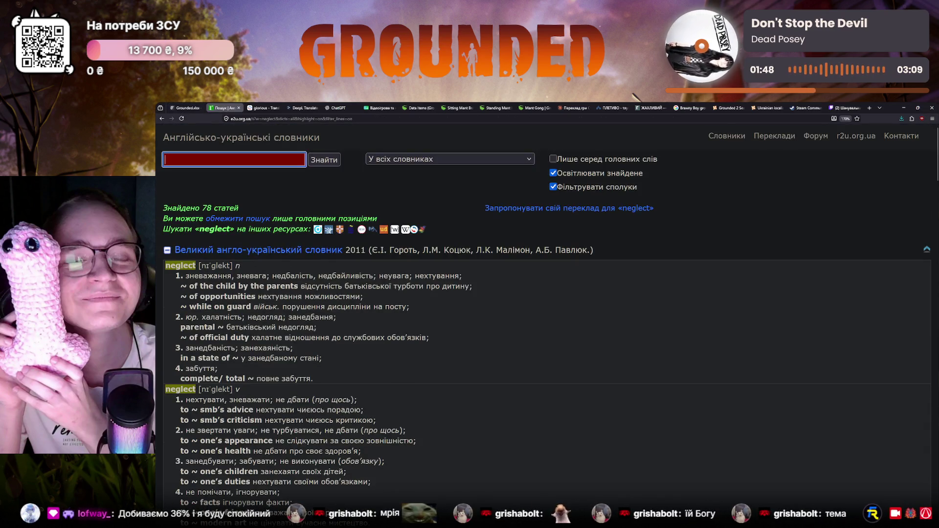
{"action": "key", "text": "ctrl+v"}
{"action": "key", "text": "Return"}
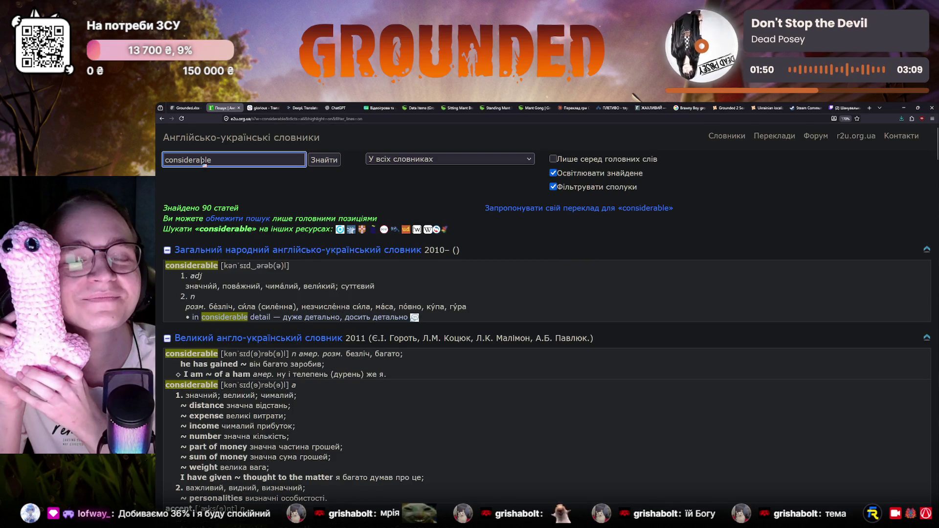
{"action": "left_click", "coordinate": [187, 108]}
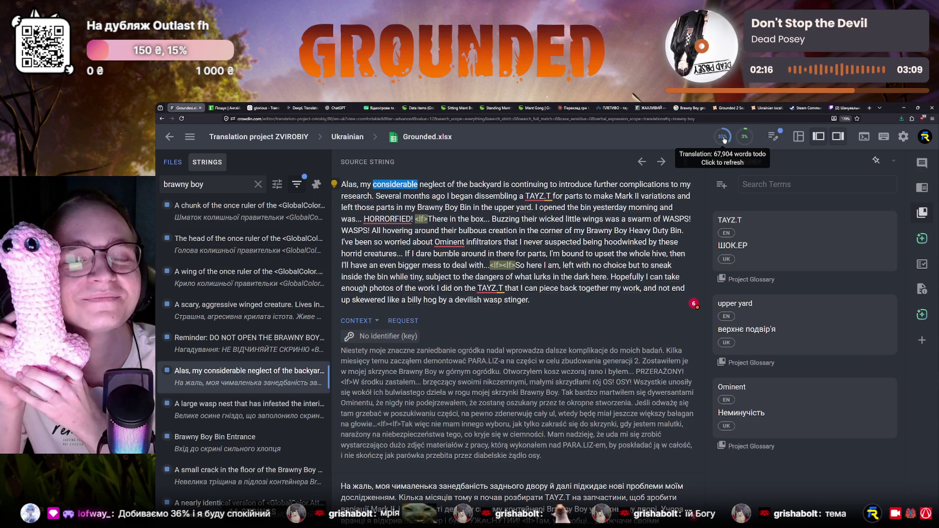
{"action": "mouse_move", "coordinate": [723, 137]}
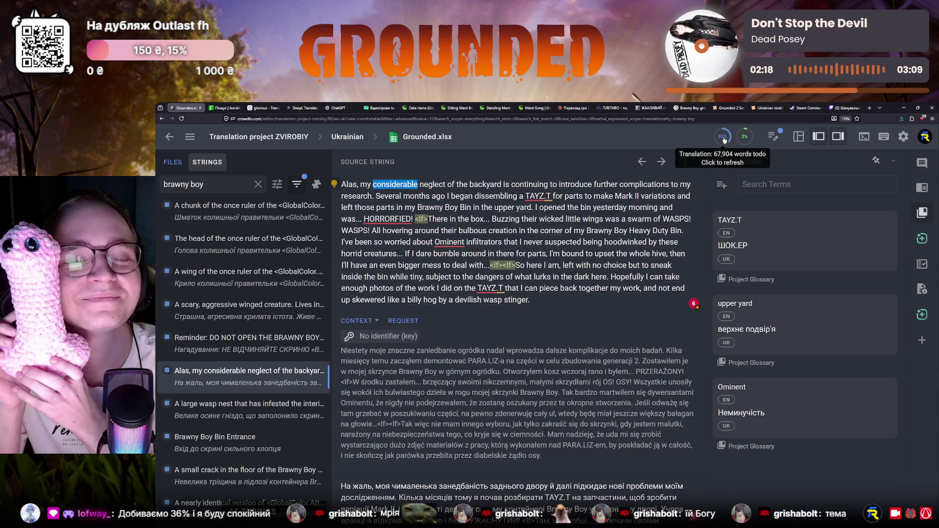
Compare the translated phrase моя чималенька with the r2u entries for considerable, then move to the Reverso Context lookup.
{"action": "left_click", "coordinate": [723, 140]}
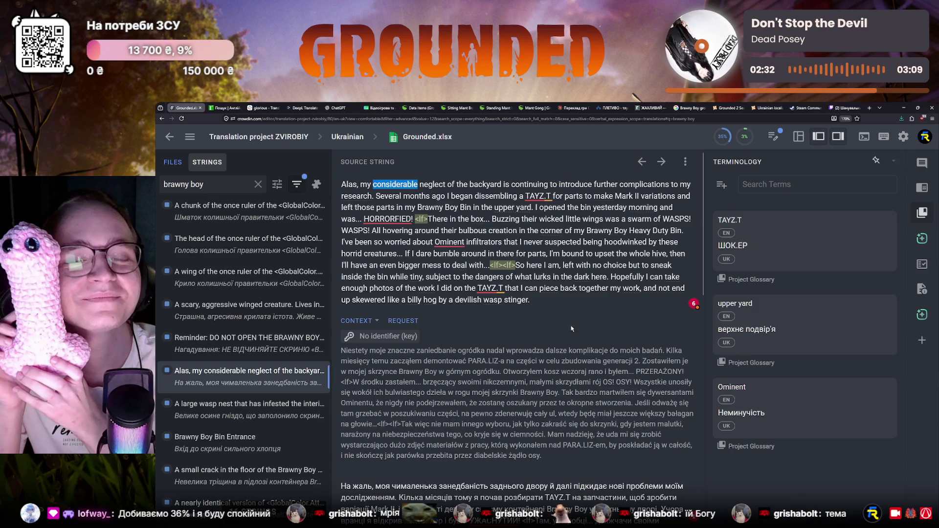
{"action": "left_click", "coordinate": [226, 108]}
{"action": "left_click", "coordinate": [185, 108]}
{"action": "scroll", "coordinate": [392, 406], "scroll_direction": "down", "scroll_amount": 1}
{"action": "scroll", "coordinate": [392, 406], "scroll_direction": "down", "scroll_amount": 1}
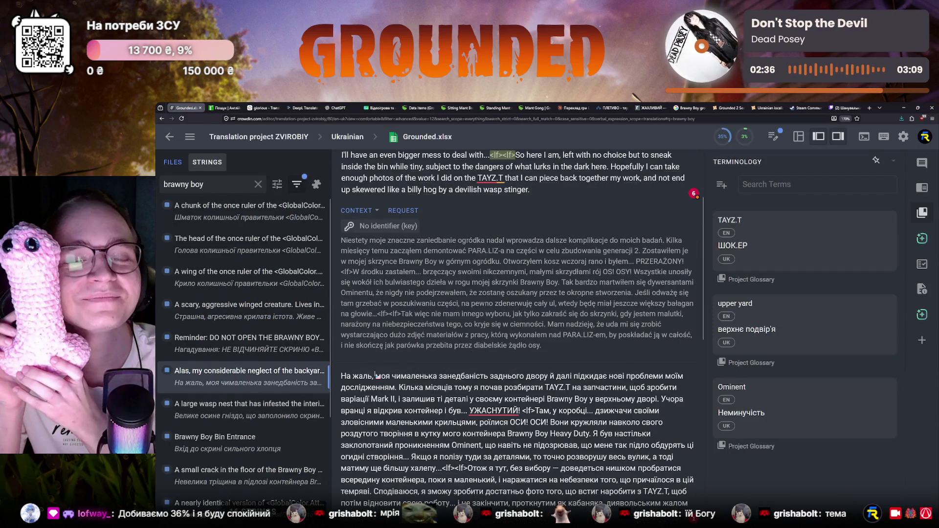
{"action": "left_click_drag", "start_coordinate": [376, 375], "coordinate": [437, 376]}
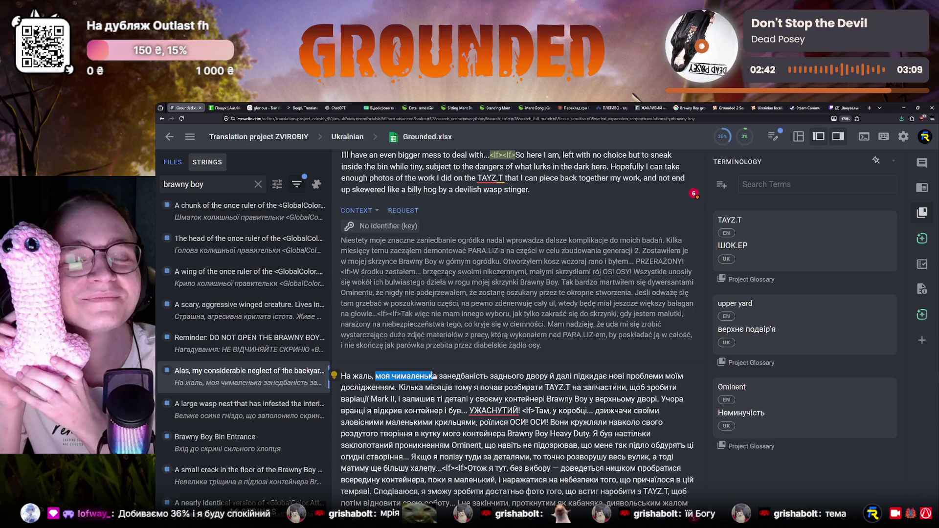
{"action": "left_click", "coordinate": [220, 108]}
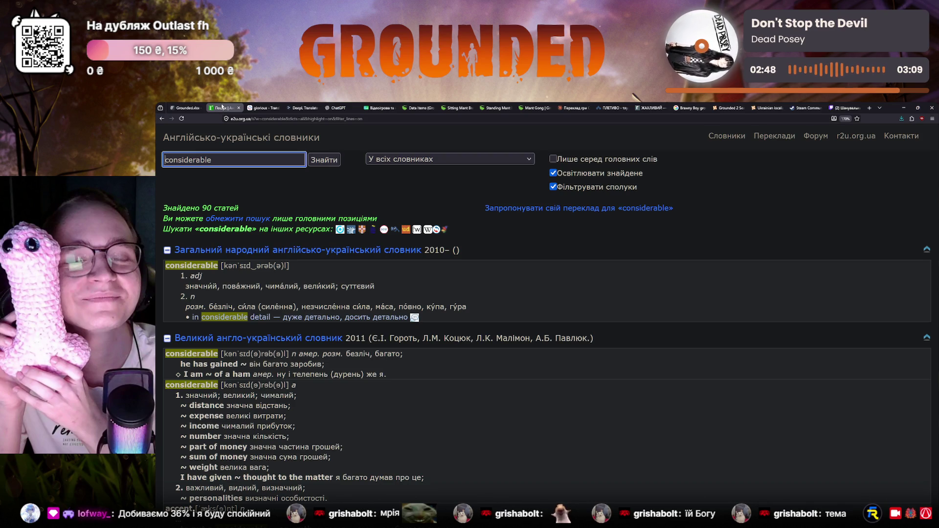
{"action": "left_click", "coordinate": [259, 107]}
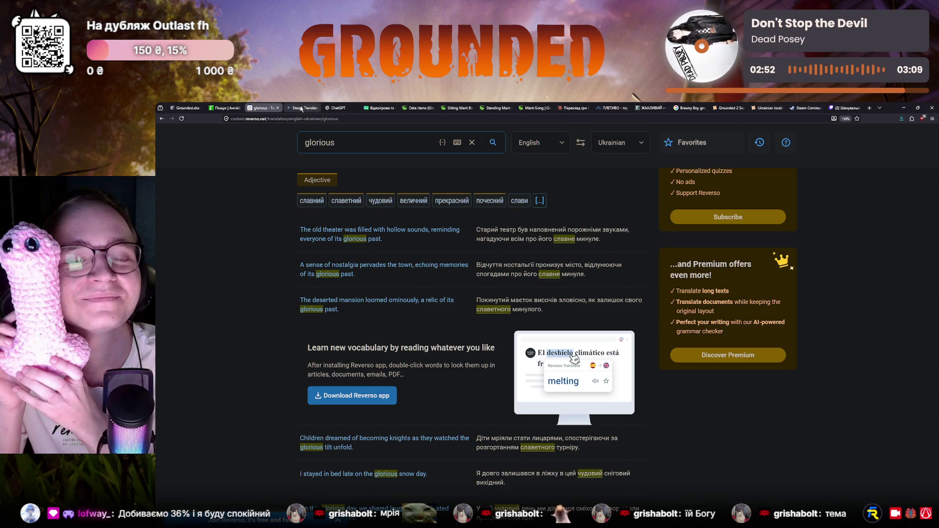
Cycle through the DeepL, Reverso and dictionary tabs back to the Brawny Boy translation editor.
{"action": "left_click", "coordinate": [301, 108]}
{"action": "left_click", "coordinate": [260, 107]}
{"action": "left_click", "coordinate": [225, 108]}
{"action": "left_click", "coordinate": [187, 108]}
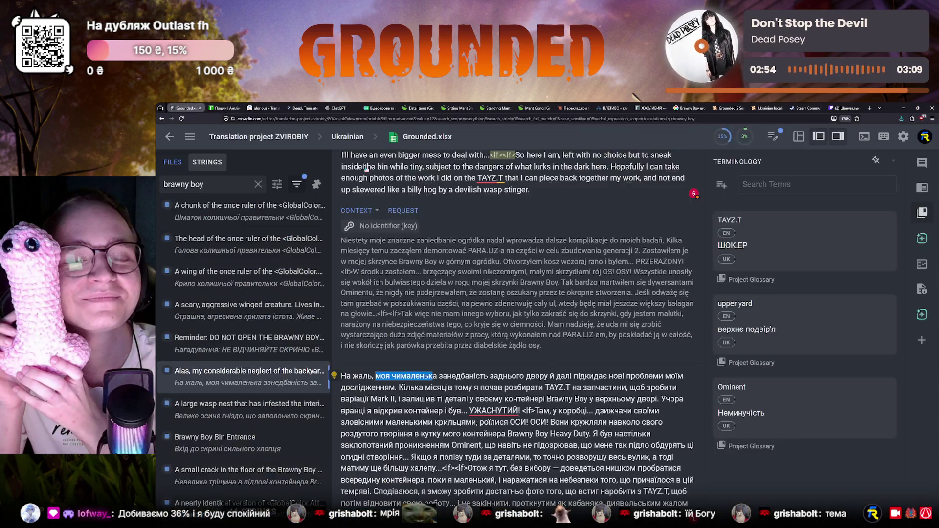
Take neglect from the source string and search Reverso Context for 'neglect of' in place of glorious.
{"action": "double_click", "coordinate": [436, 184]}
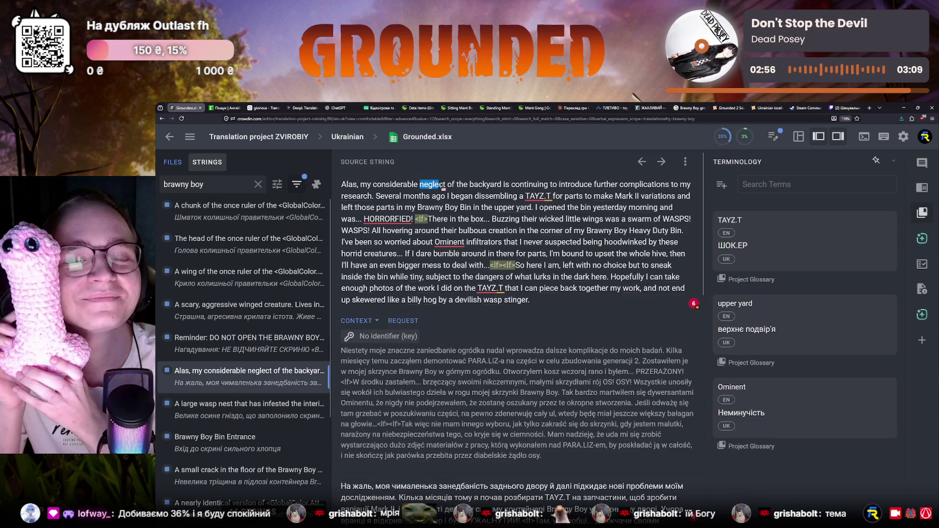
{"action": "left_click", "coordinate": [250, 108]}
{"action": "key", "text": "ctrl+a"}
{"action": "type", "text": "neglect of"}
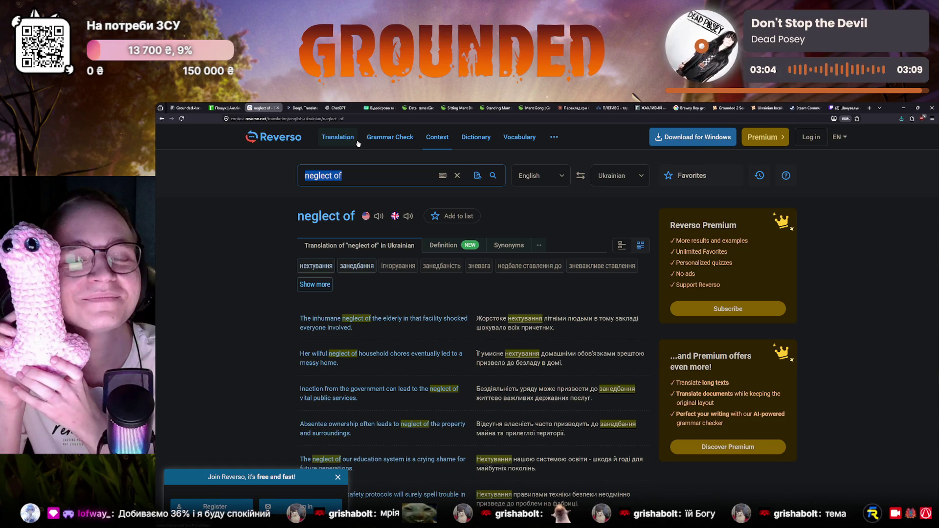
{"action": "scroll", "coordinate": [349, 311], "scroll_direction": "down", "scroll_amount": 1}
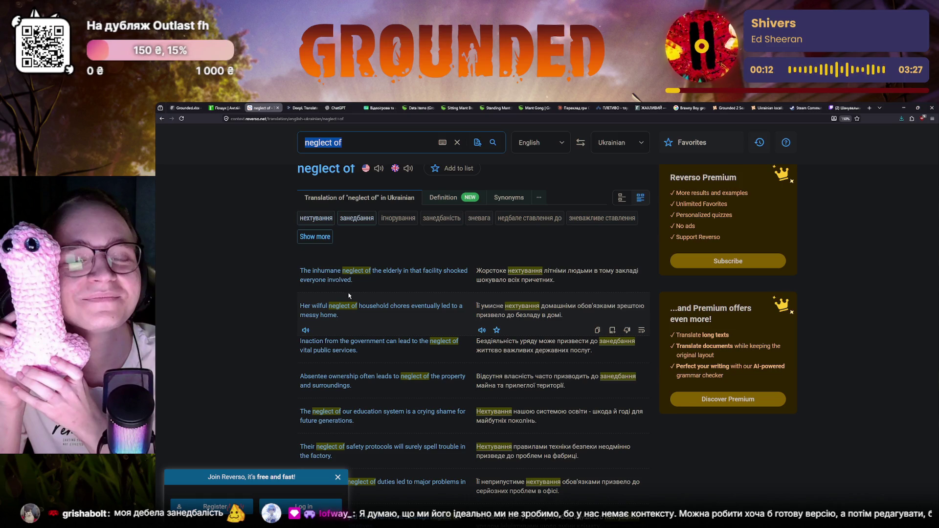
Return from the Reverso examples for 'neglect of' to the Crowdin translation editor.
{"action": "key", "text": "ctrl+shift+Tab"}
{"action": "key", "text": "ctrl+shift+Tab"}
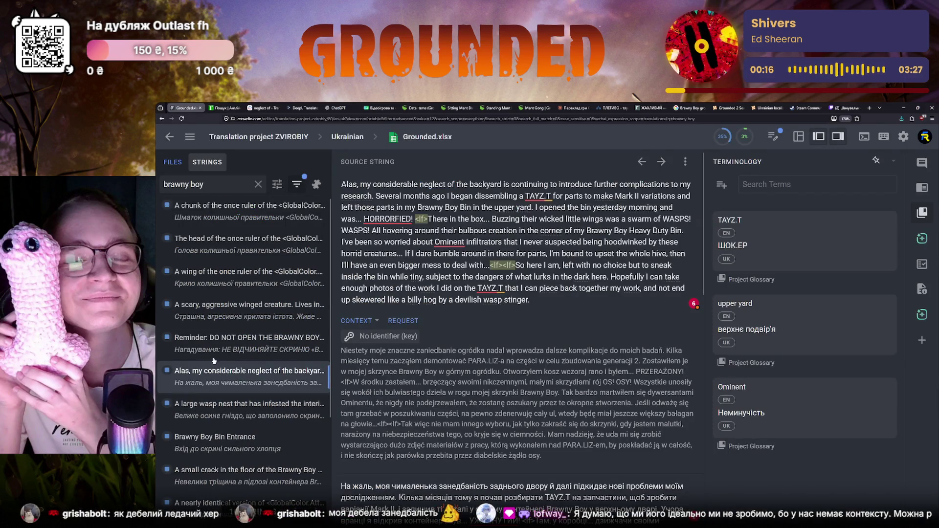
Clear the brawny boy filter and move to the second page of strings.
{"action": "left_click", "coordinate": [257, 184]}
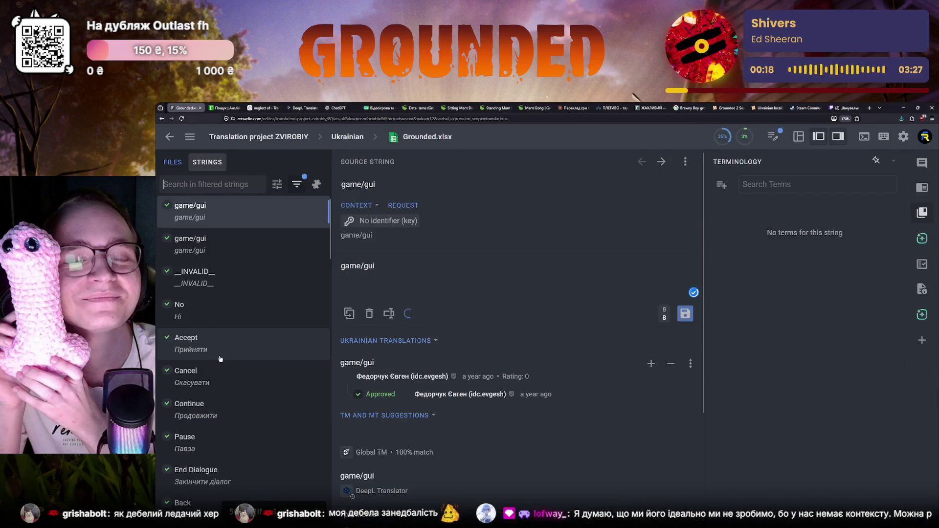
{"action": "left_click", "coordinate": [266, 510]}
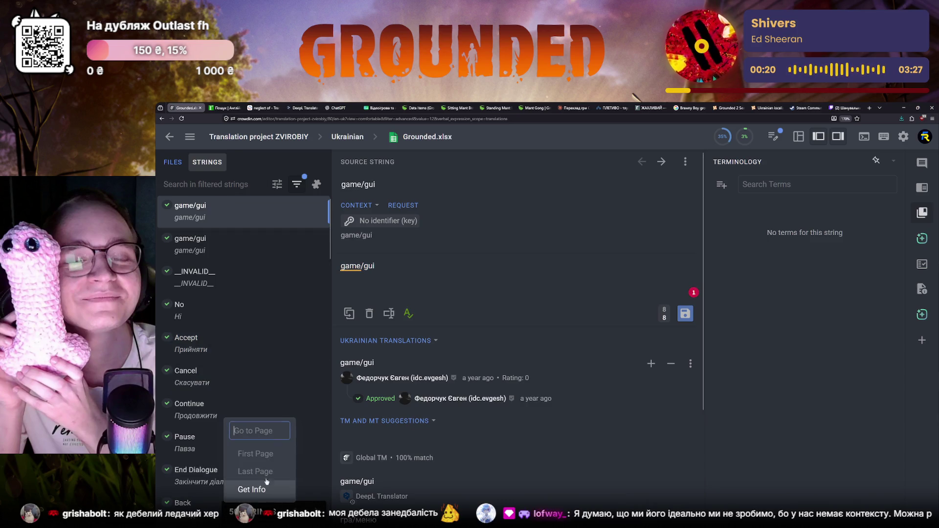
{"action": "type", "text": "2"}
{"action": "key", "text": "Return"}
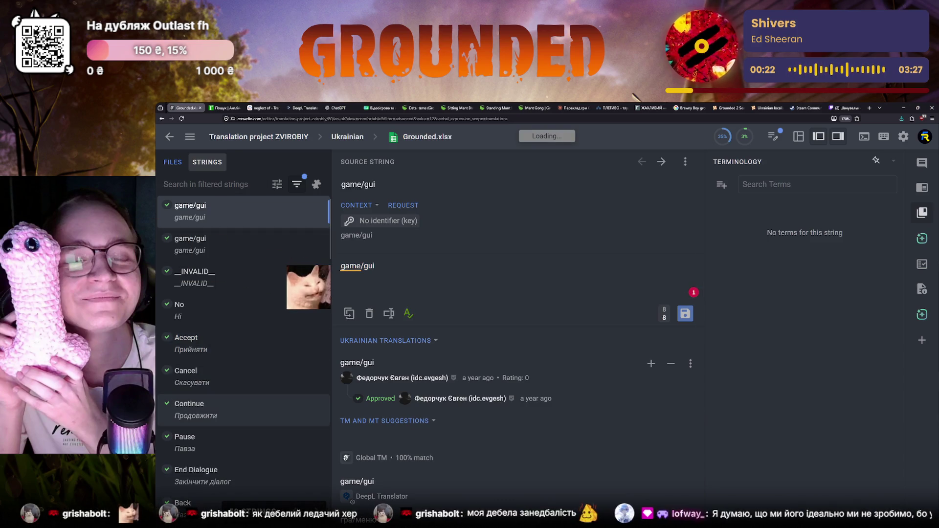
{"action": "scroll", "coordinate": [248, 425], "scroll_direction": "down", "scroll_amount": 5}
{"action": "scroll", "coordinate": [248, 426], "scroll_direction": "down", "scroll_amount": 5}
{"action": "scroll", "coordinate": [249, 426], "scroll_direction": "down", "scroll_amount": 5}
{"action": "scroll", "coordinate": [249, 426], "scroll_direction": "down", "scroll_amount": 3}
{"action": "left_click", "coordinate": [315, 508]}
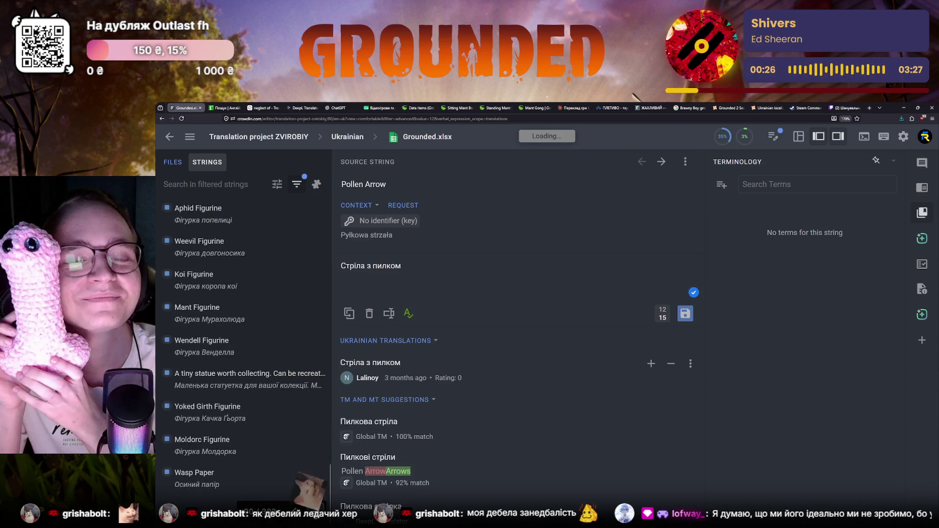
{"action": "scroll", "coordinate": [242, 367], "scroll_direction": "down", "scroll_amount": 5}
{"action": "scroll", "coordinate": [242, 367], "scroll_direction": "down", "scroll_amount": 5}
{"action": "scroll", "coordinate": [242, 379], "scroll_direction": "down", "scroll_amount": 3}
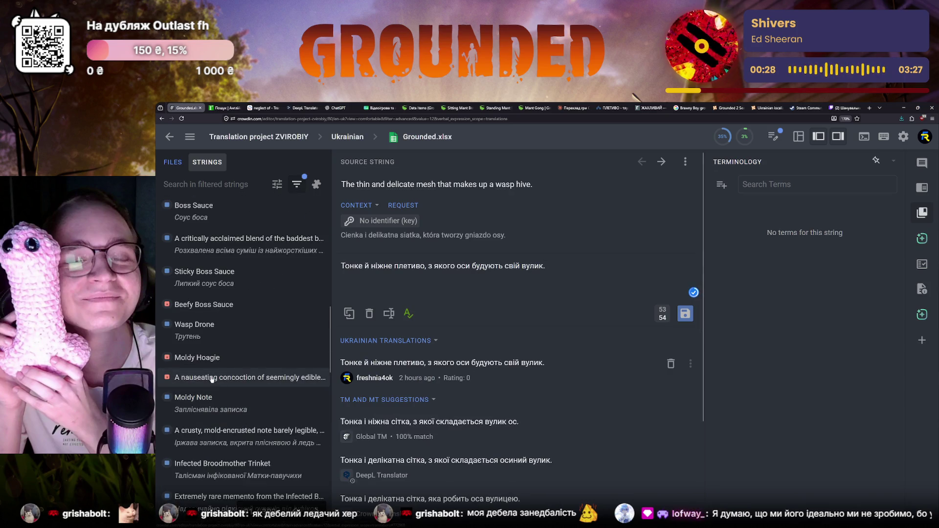
Browse the Moldy Hoagie and nauseating concoction strings, then filter the strings list by 'alas'.
{"action": "left_click", "coordinate": [213, 377]}
{"action": "left_click", "coordinate": [214, 360]}
{"action": "left_click", "coordinate": [216, 377]}
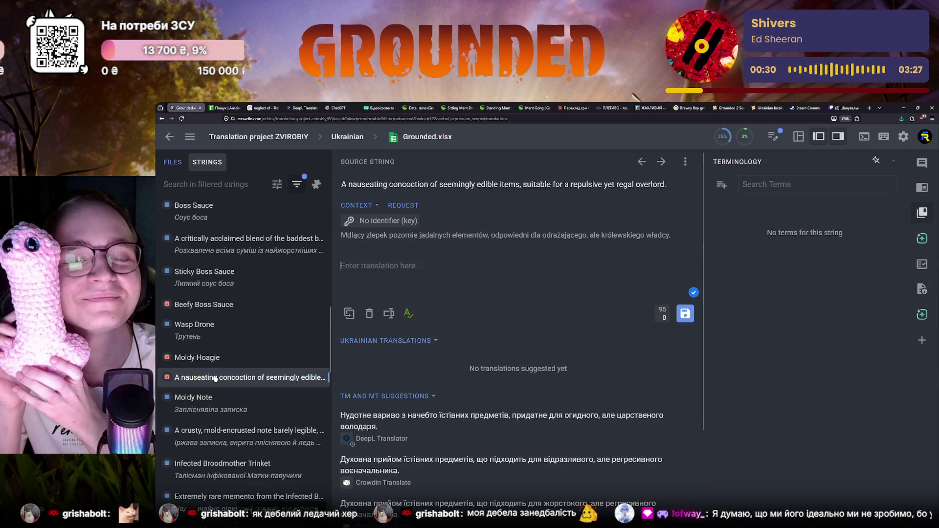
{"action": "scroll", "coordinate": [217, 379], "scroll_direction": "down", "scroll_amount": 3}
{"action": "scroll", "coordinate": [214, 371], "scroll_direction": "down", "scroll_amount": 3}
{"action": "scroll", "coordinate": [213, 367], "scroll_direction": "down", "scroll_amount": 3}
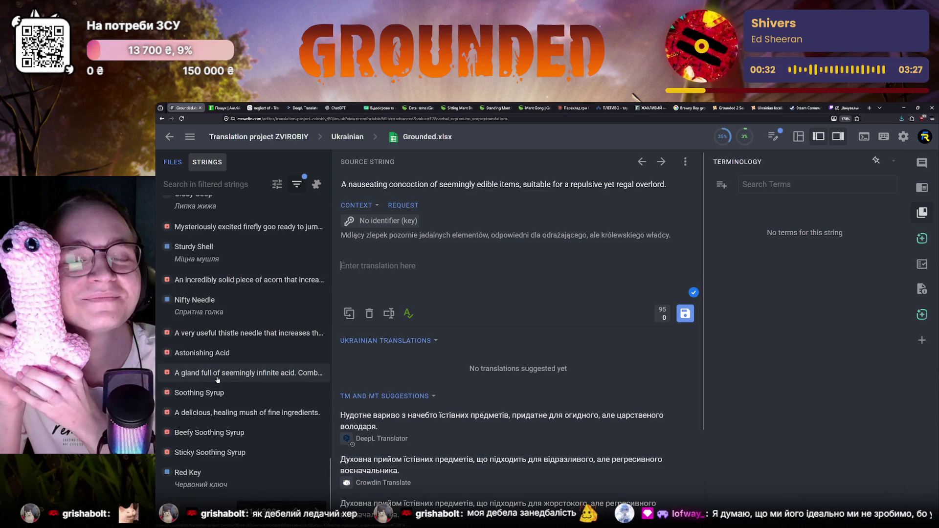
{"action": "left_click", "coordinate": [208, 187]}
{"action": "type", "text": "a"}
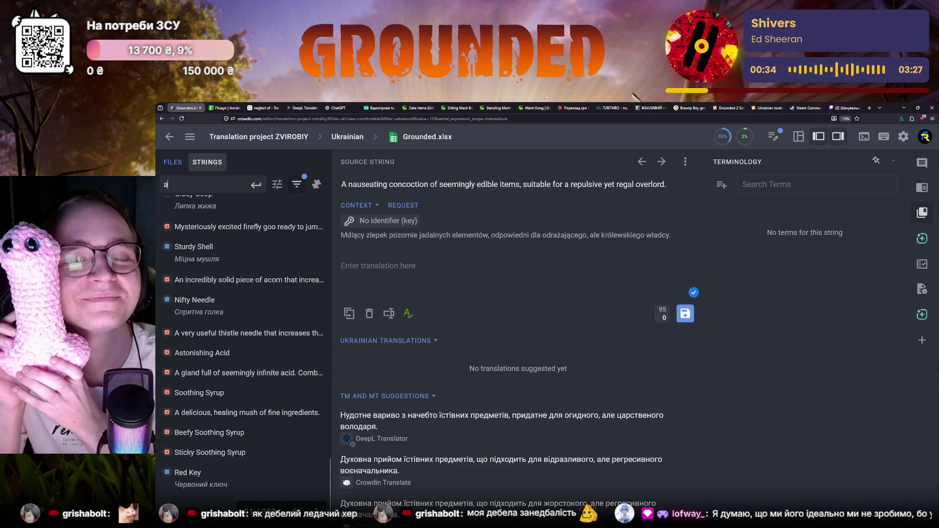
{"action": "key", "text": "Return"}
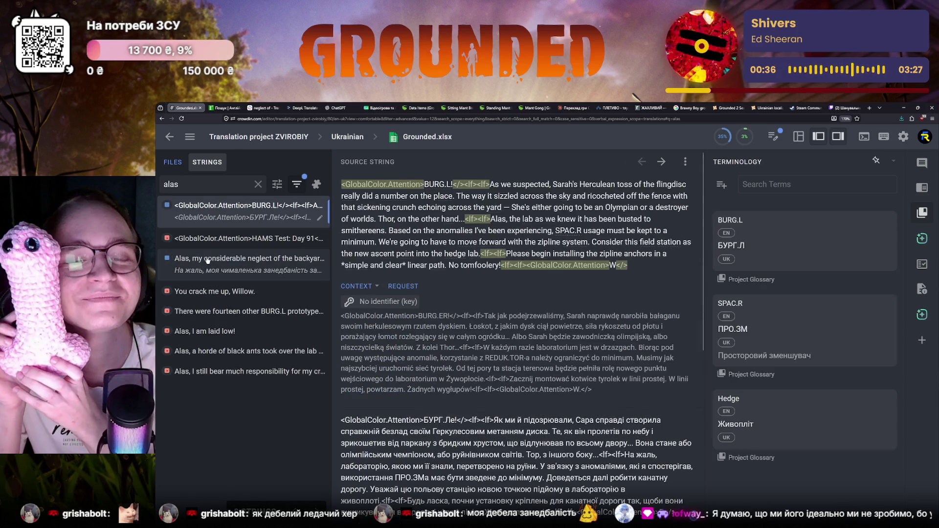
Open the backyard-neglect string from the alas results and select the first Polish context sentence about neglecting the garden.
{"action": "left_click", "coordinate": [208, 259]}
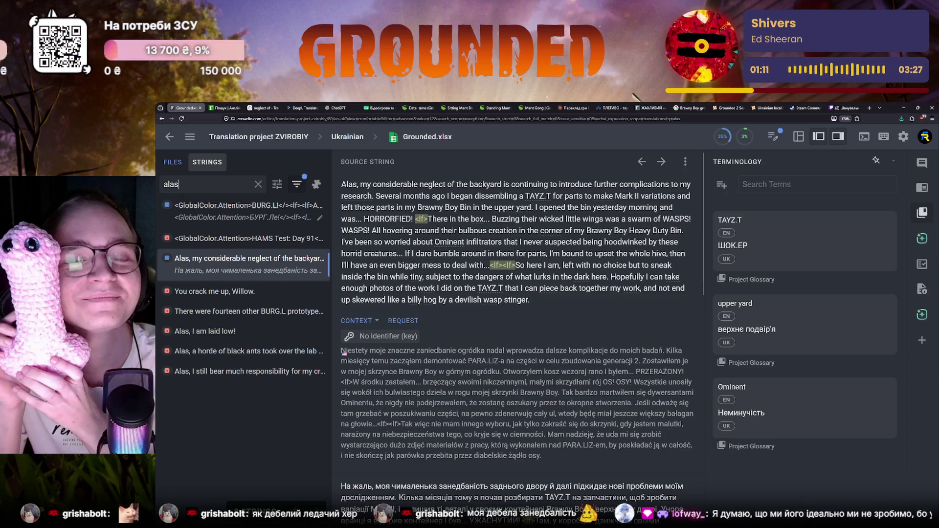
{"action": "left_click_drag", "start_coordinate": [665, 352], "coordinate": [341, 352]}
{"action": "key", "text": "ctrl+c"}
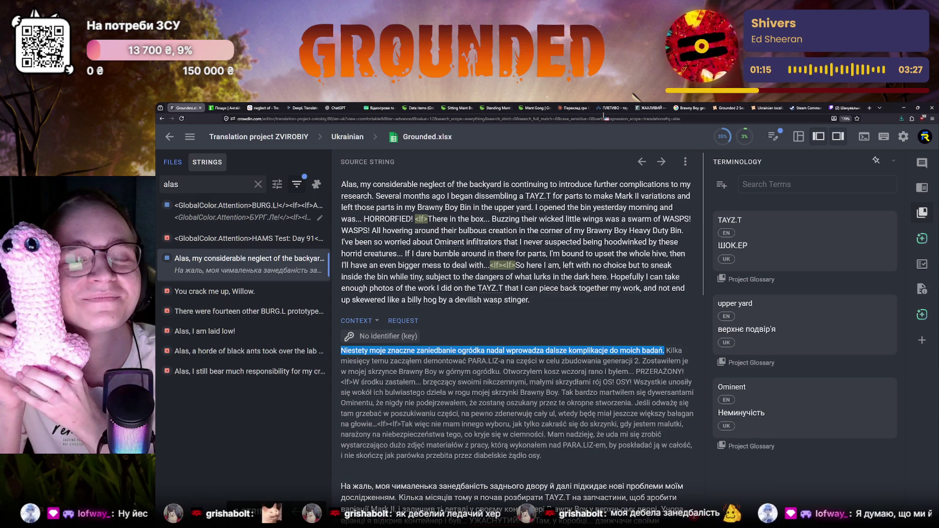
Paste the Polish garden-neglect sentence into DeepL and read its Ukrainian rendering, then return to Crowdin.
{"action": "left_click", "coordinate": [303, 108]}
{"action": "mouse_move", "coordinate": [313, 168]}
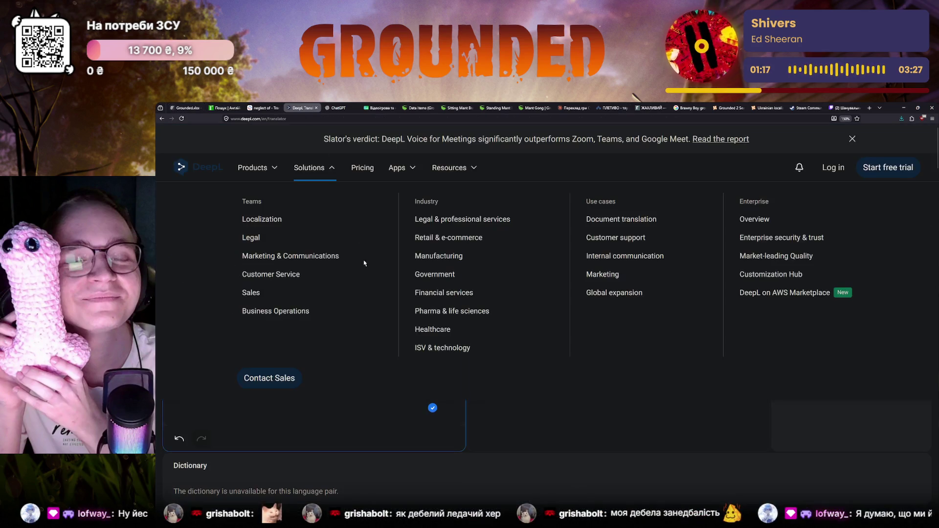
{"action": "key", "text": "ctrl+v"}
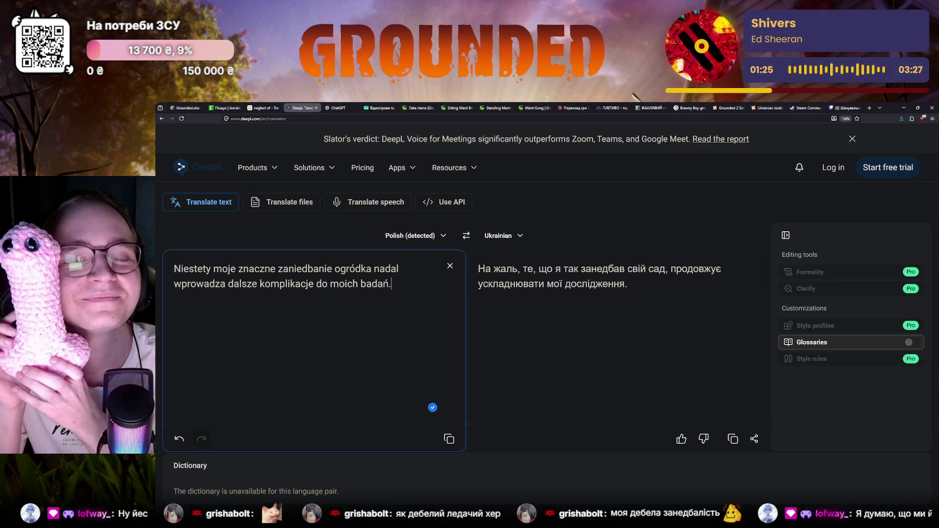
{"action": "left_click", "coordinate": [180, 108]}
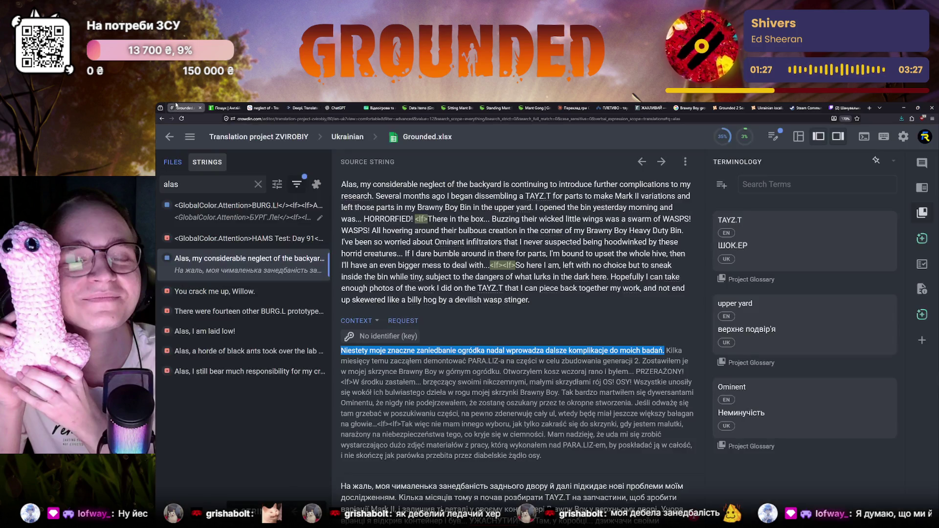
{"action": "scroll", "coordinate": [420, 411], "scroll_direction": "down", "scroll_amount": 2}
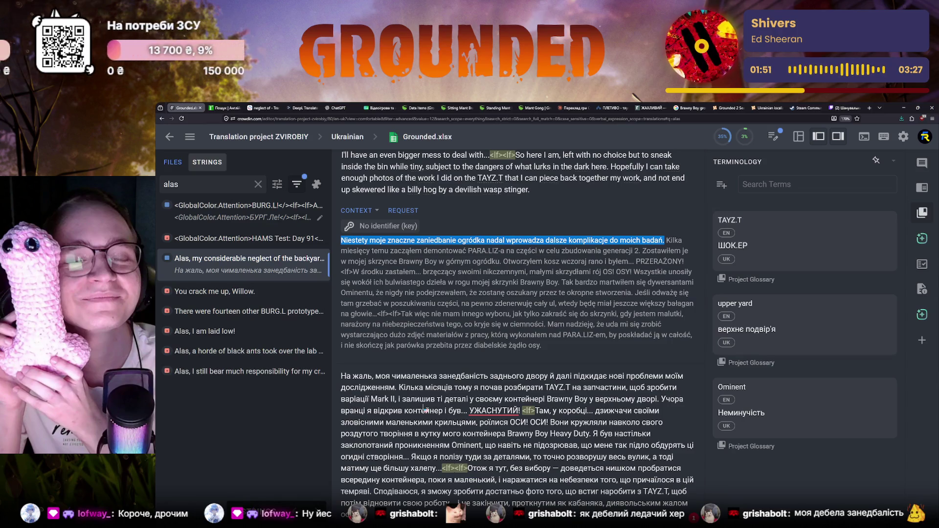
{"action": "scroll", "coordinate": [424, 407], "scroll_direction": "up", "scroll_amount": 1}
{"action": "scroll", "coordinate": [426, 405], "scroll_direction": "down", "scroll_amount": 2}
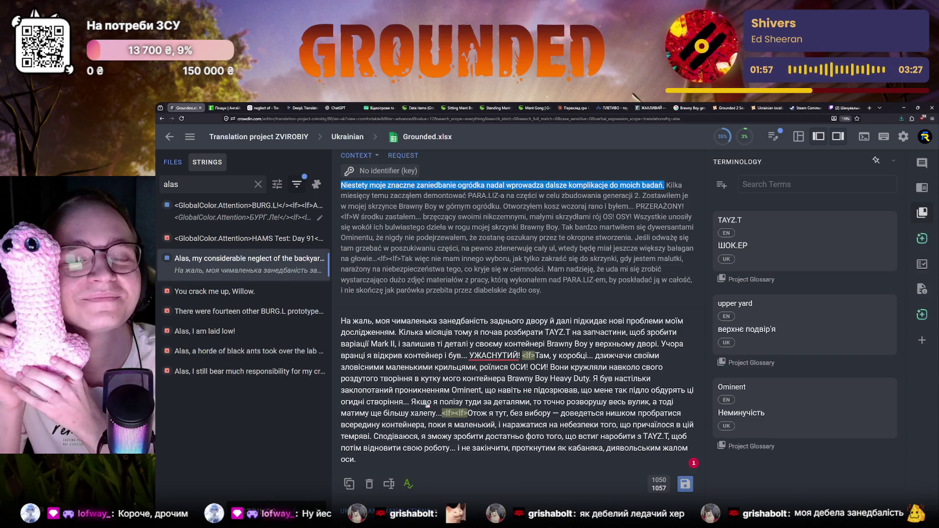
{"action": "scroll", "coordinate": [426, 405], "scroll_direction": "up", "scroll_amount": 3}
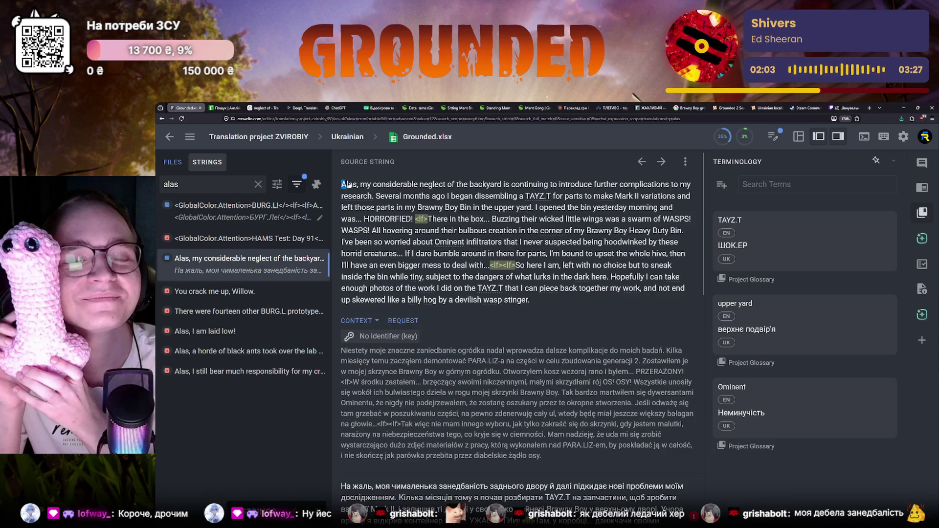
{"action": "left_click_drag", "start_coordinate": [344, 184], "coordinate": [373, 196]}
{"action": "right_click", "coordinate": [367, 193]}
{"action": "key", "text": "Escape"}
{"action": "left_click", "coordinate": [352, 184]}
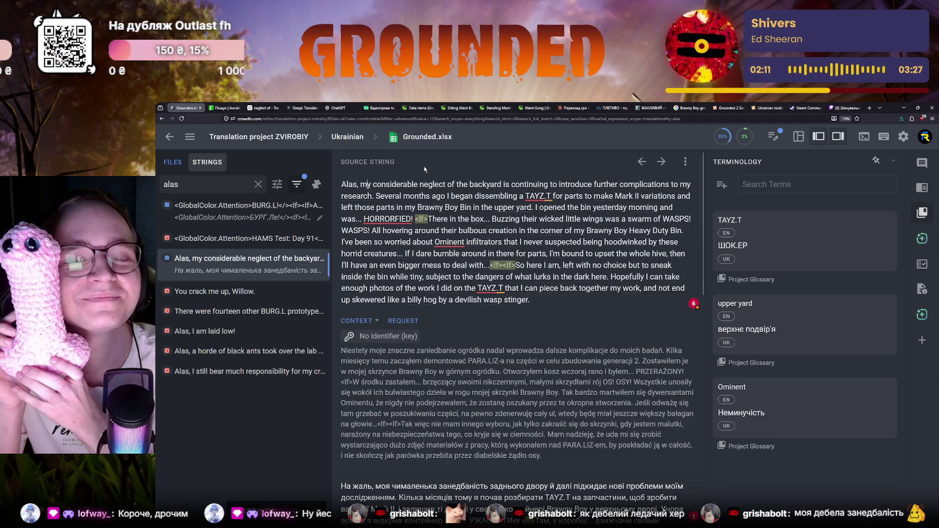
Review the r2u entries for considerable (значний, чималий) and return to the Crowdin editor.
{"action": "key", "text": "ctrl+2"}
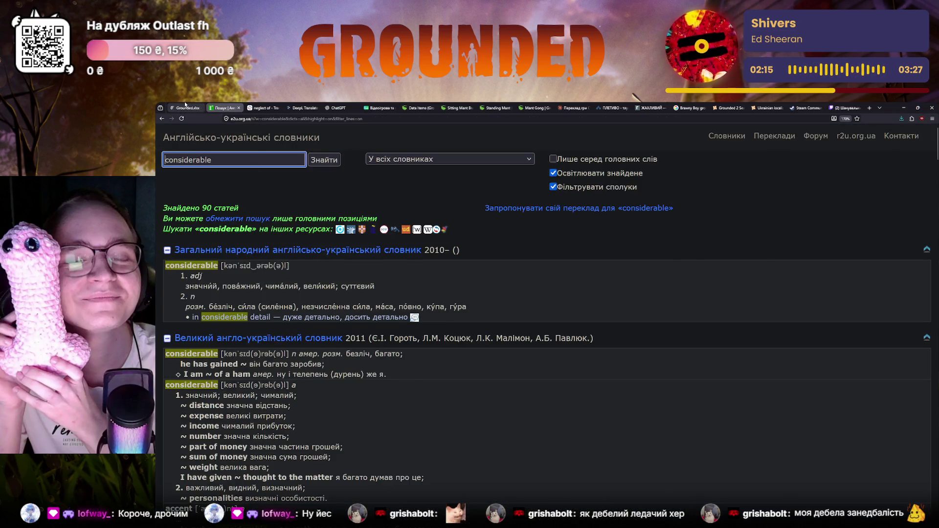
{"action": "left_click", "coordinate": [186, 108]}
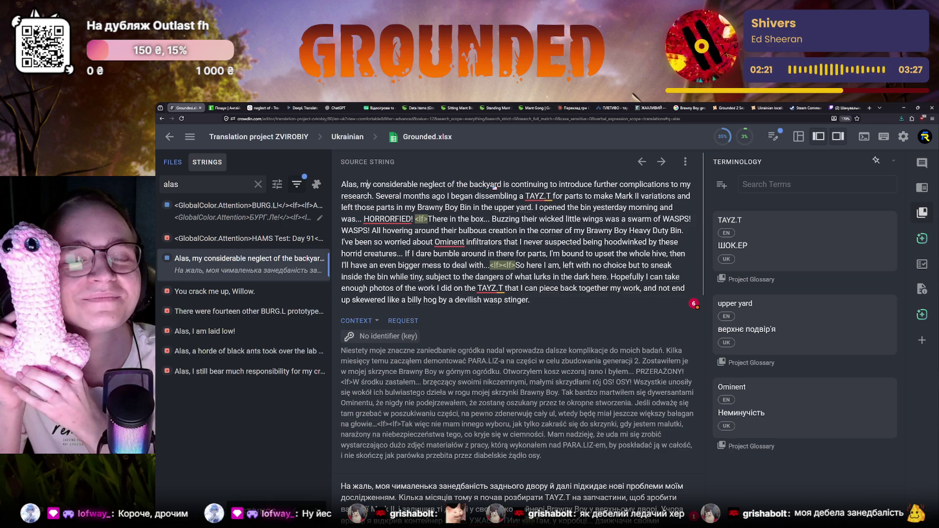
Select 'complications' in the source string and ready the Reverso Context search box for it.
{"action": "double_click", "coordinate": [566, 185]}
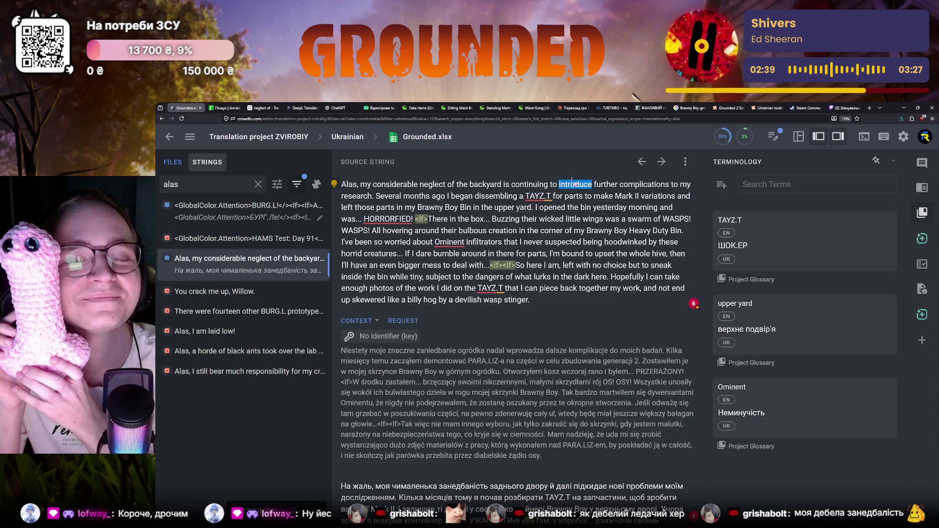
{"action": "double_click", "coordinate": [643, 184]}
{"action": "key", "text": "ctrl+c"}
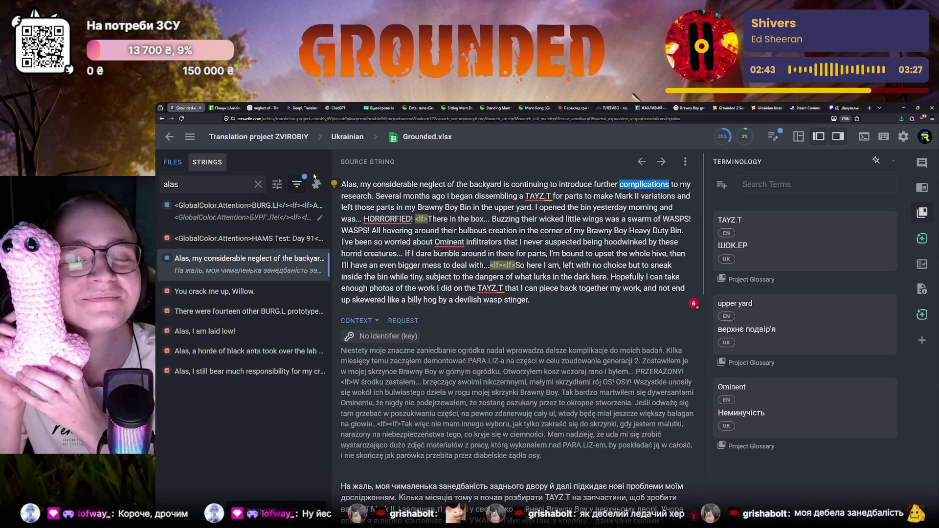
{"action": "left_click", "coordinate": [264, 108]}
{"action": "triple_click", "coordinate": [322, 143]}
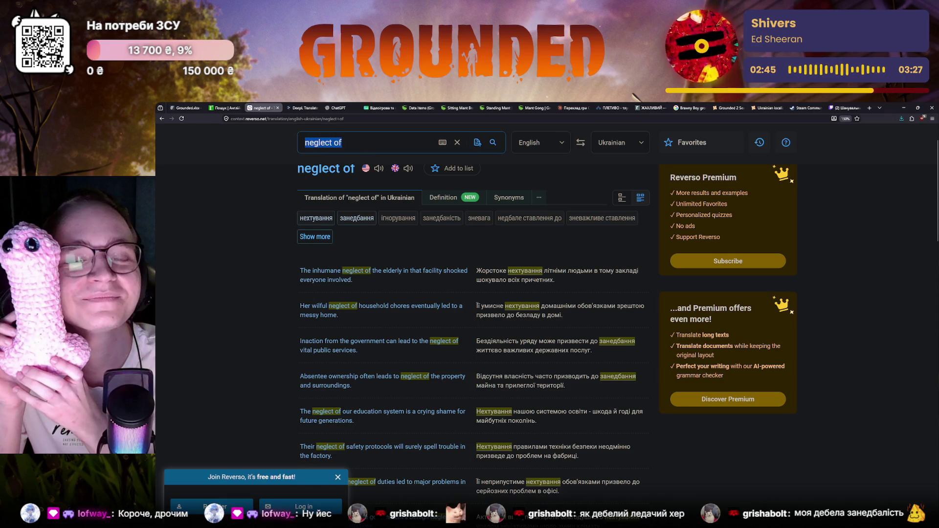
Search Reverso for 'complications' (ускладнень, складнощі) and return to Crowdin.
{"action": "key", "text": "ctrl+v"}
{"action": "key", "text": "Return"}
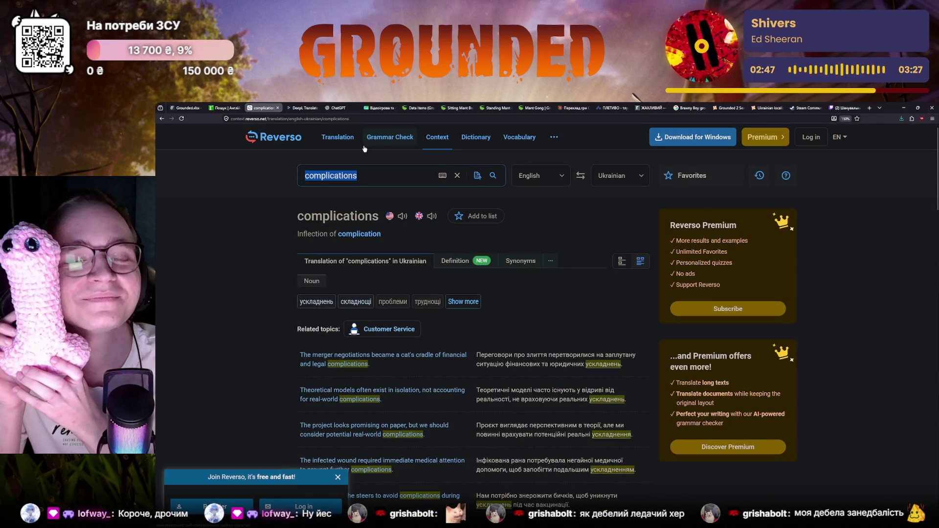
{"action": "left_click", "coordinate": [188, 108]}
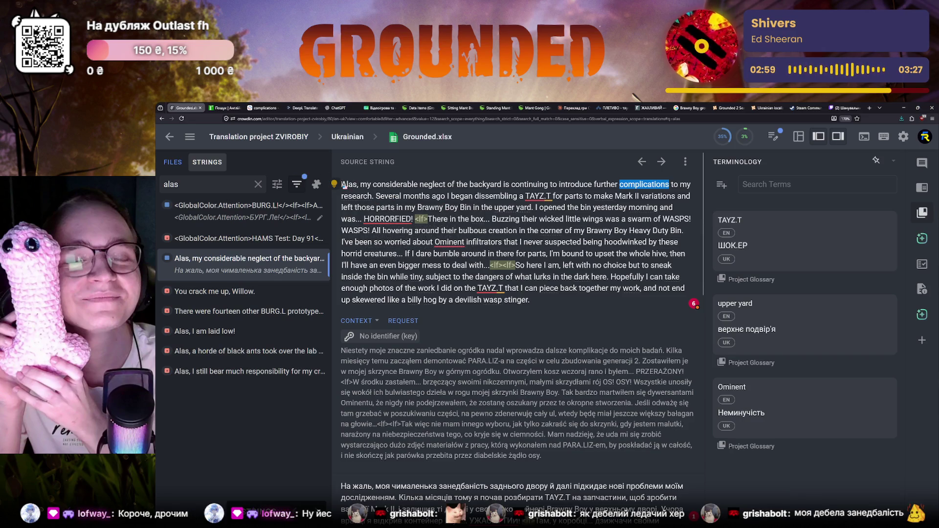
{"action": "left_click_drag", "start_coordinate": [341, 185], "coordinate": [373, 197]}
{"action": "left_click", "coordinate": [368, 184]}
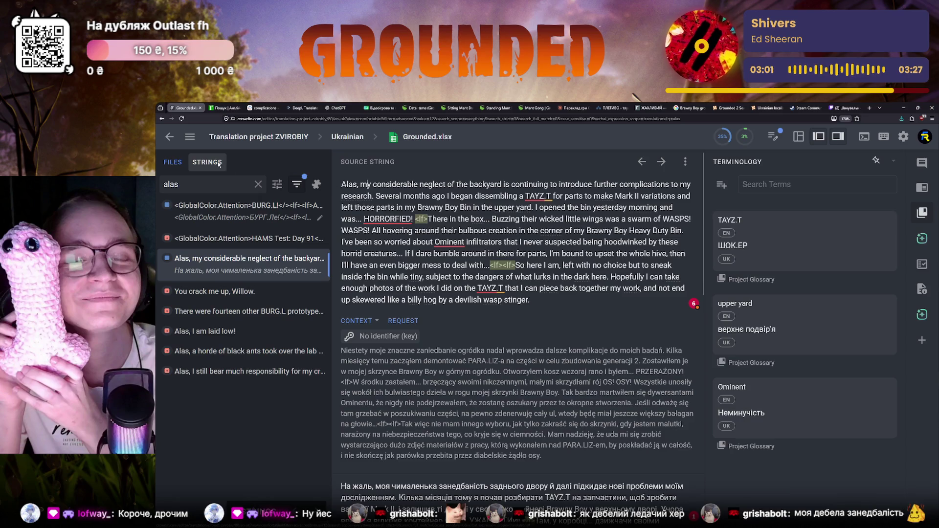
{"action": "left_click_drag", "start_coordinate": [342, 184], "coordinate": [374, 197]}
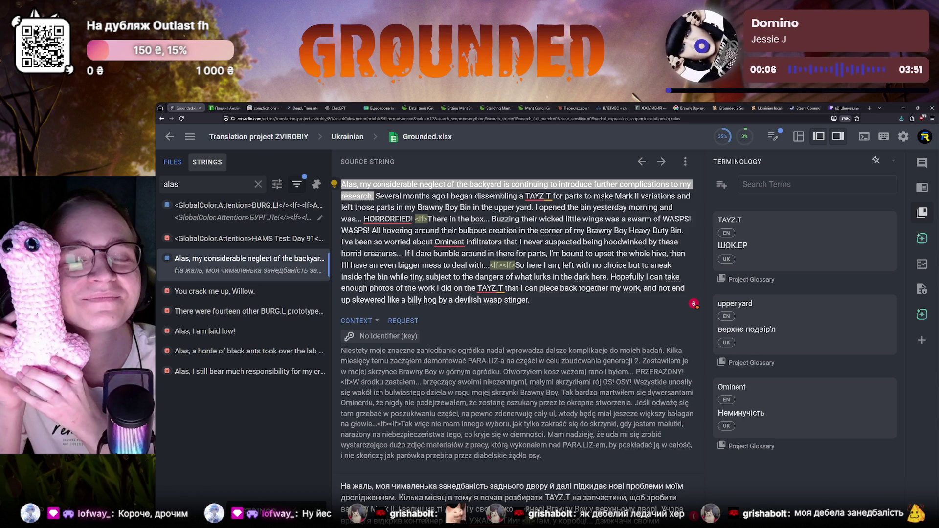
{"action": "key", "text": "alt+Tab"}
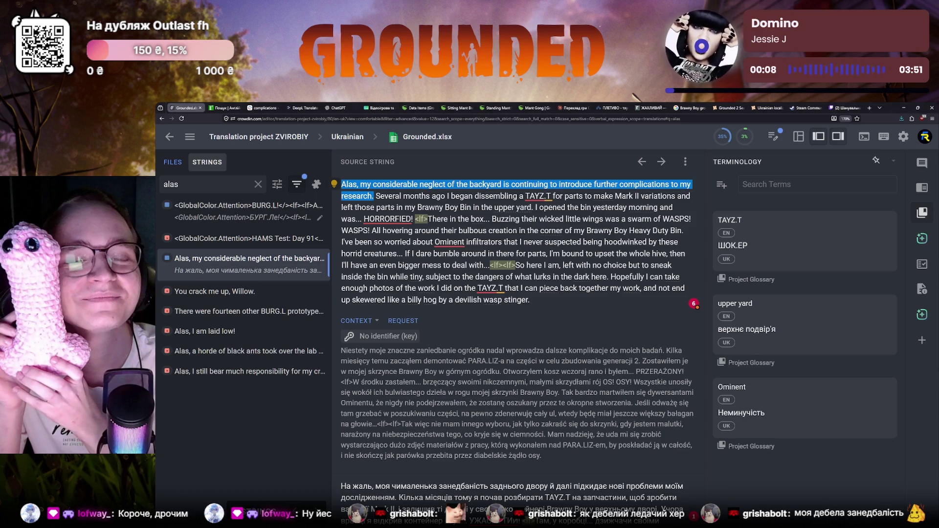
{"action": "scroll", "coordinate": [345, 272], "scroll_direction": "down", "scroll_amount": 3}
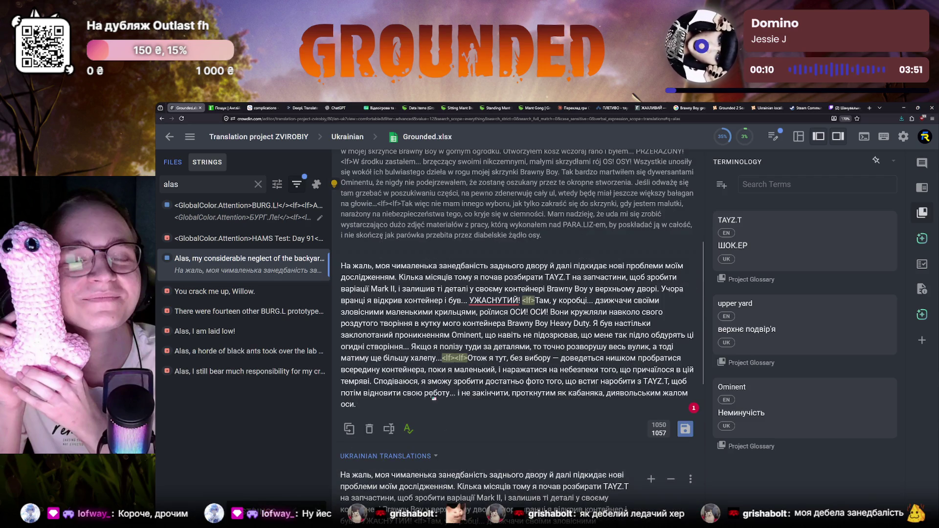
{"action": "left_click_drag", "start_coordinate": [341, 266], "coordinate": [359, 406]}
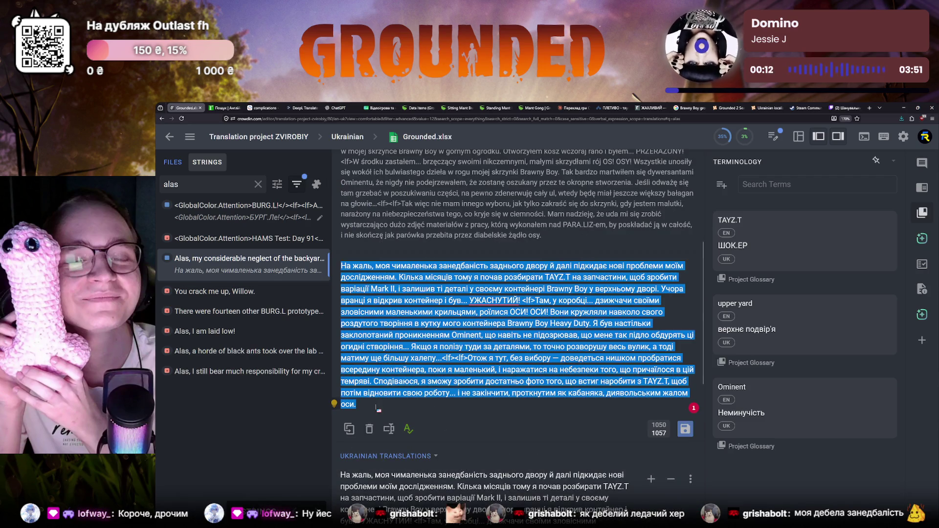
{"action": "left_click", "coordinate": [379, 409]}
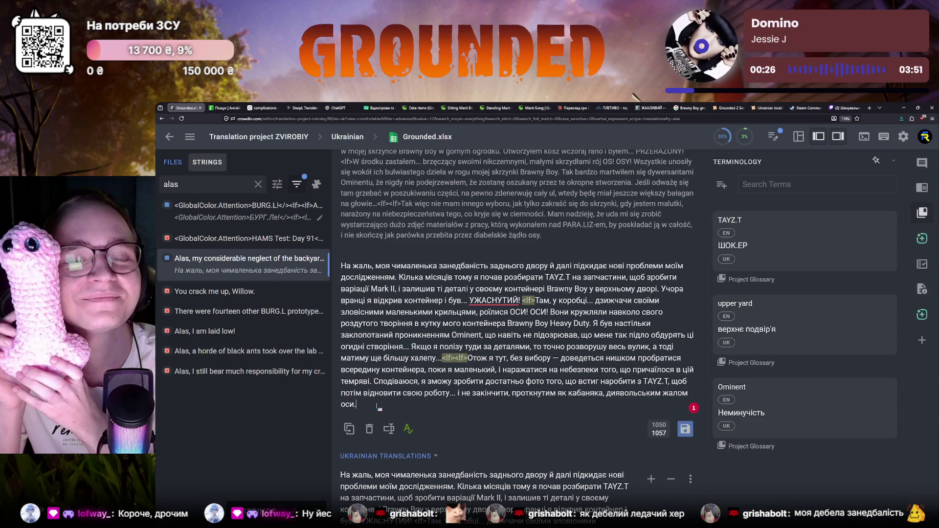
{"action": "scroll", "coordinate": [379, 408], "scroll_direction": "up", "scroll_amount": 1}
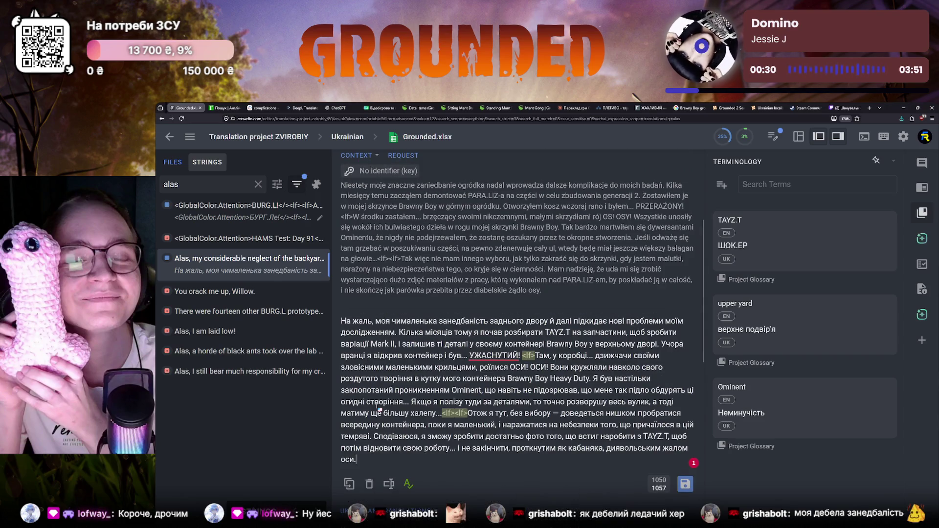
{"action": "scroll", "coordinate": [379, 409], "scroll_direction": "up", "scroll_amount": 1}
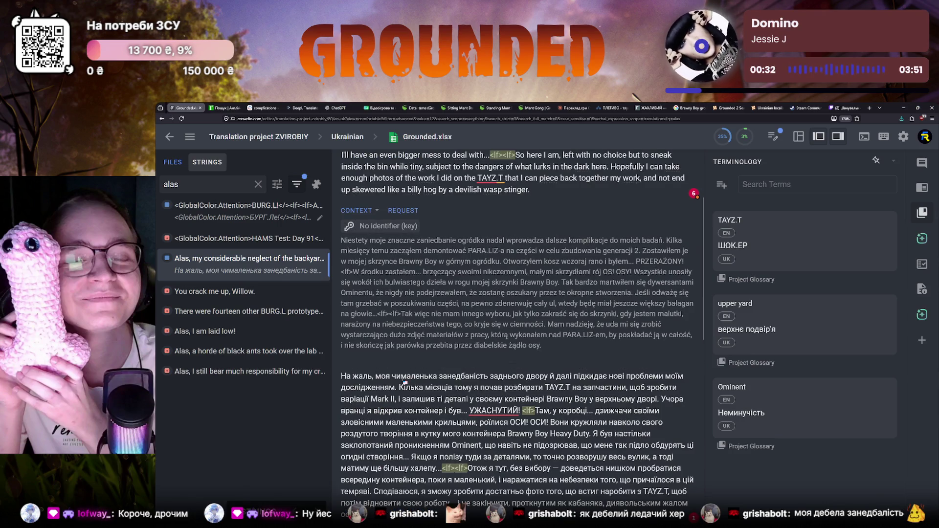
{"action": "scroll", "coordinate": [403, 383], "scroll_direction": "up", "scroll_amount": 1}
{"action": "scroll", "coordinate": [403, 384], "scroll_direction": "up", "scroll_amount": 1}
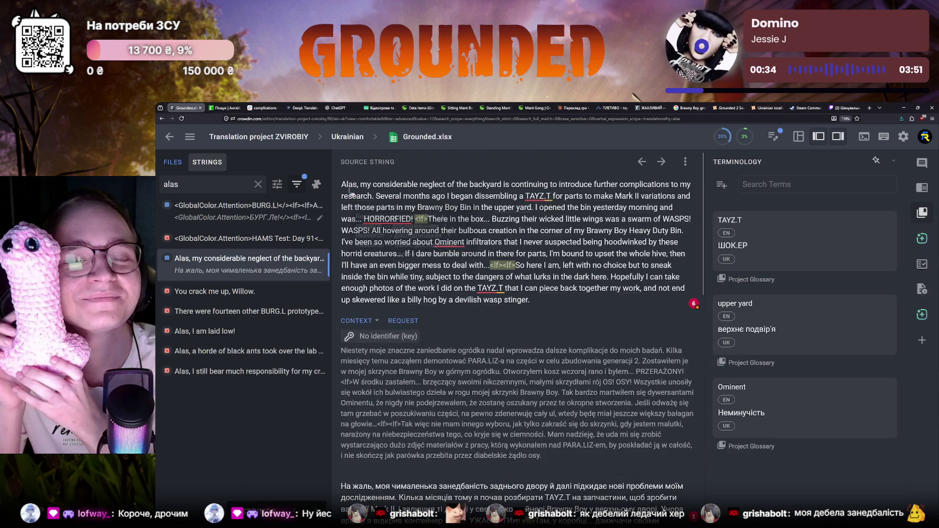
{"action": "left_click_drag", "start_coordinate": [342, 184], "coordinate": [375, 197]}
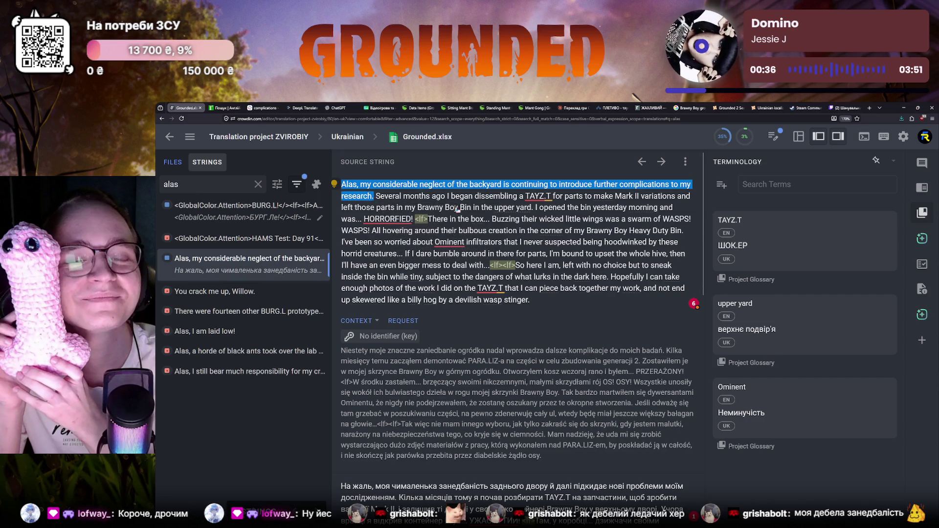
Replace DeepL's Polish text with the English opening sentence, read its Ukrainian rendering, and return to Crowdin.
{"action": "left_click", "coordinate": [310, 111]}
{"action": "key", "text": "ctrl+a"}
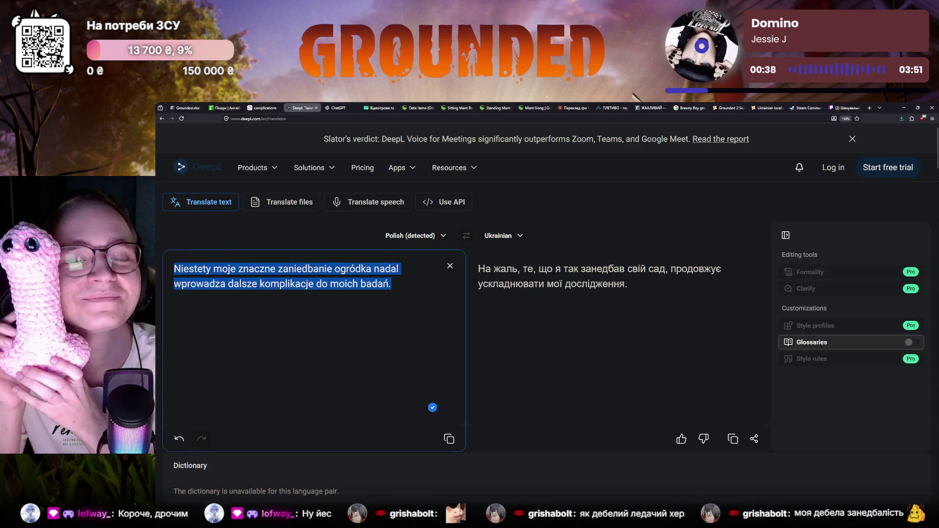
{"action": "key", "text": "BackSpace"}
{"action": "type", "text": "Alas, my considerable neglect of the backyard is continuing to introduce further complications to my research."}
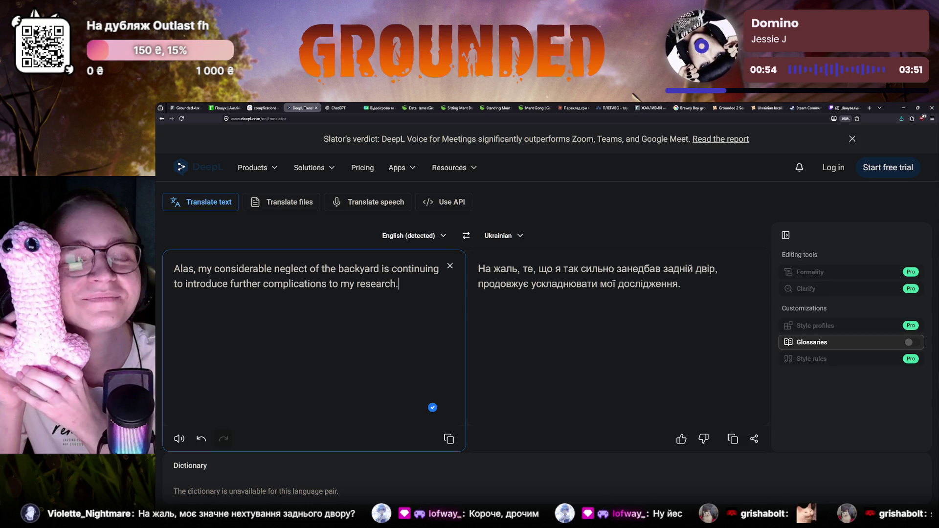
{"action": "left_click", "coordinate": [174, 106]}
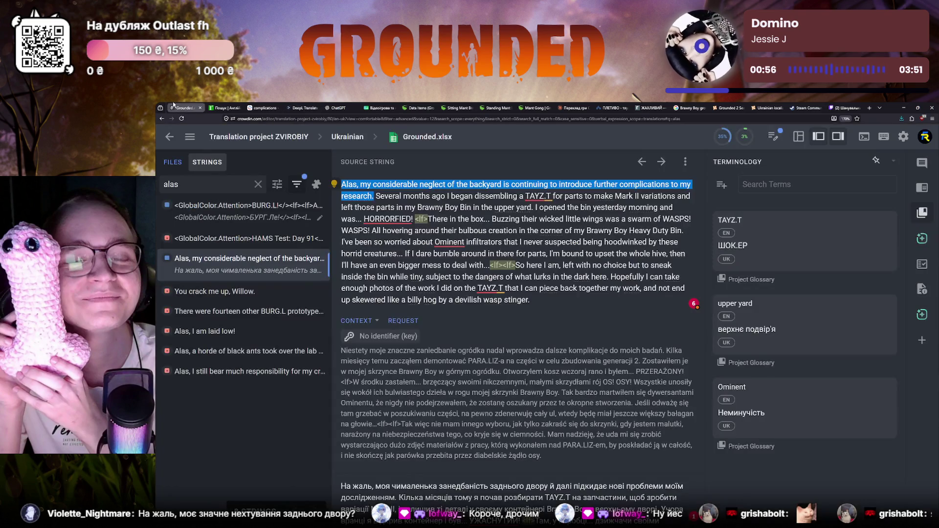
{"action": "scroll", "coordinate": [414, 314], "scroll_direction": "down", "scroll_amount": 2}
{"action": "scroll", "coordinate": [414, 314], "scroll_direction": "down", "scroll_amount": 1}
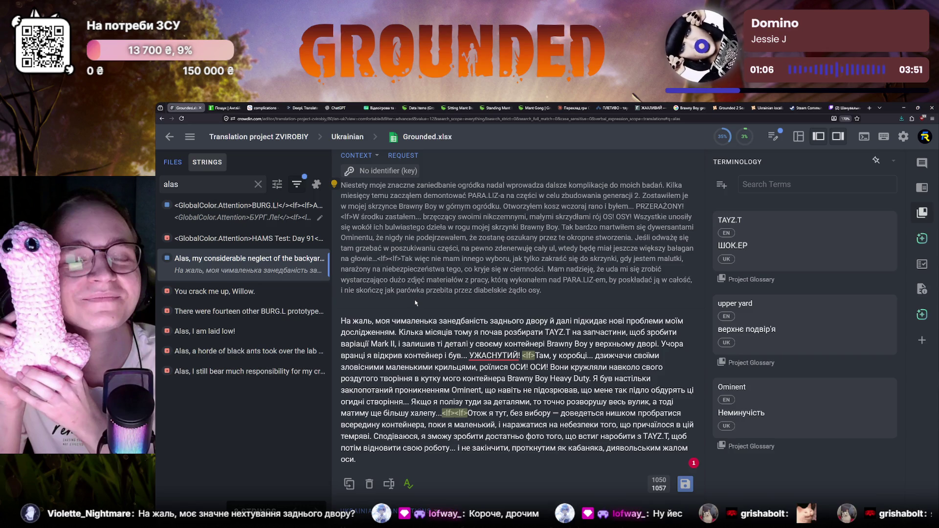
Mark 'заднього двору' in the draft, copy 'backyard' from the source and target the Strings search field.
{"action": "left_click_drag", "start_coordinate": [491, 321], "coordinate": [547, 322]}
{"action": "scroll", "coordinate": [513, 257], "scroll_direction": "up", "scroll_amount": 3}
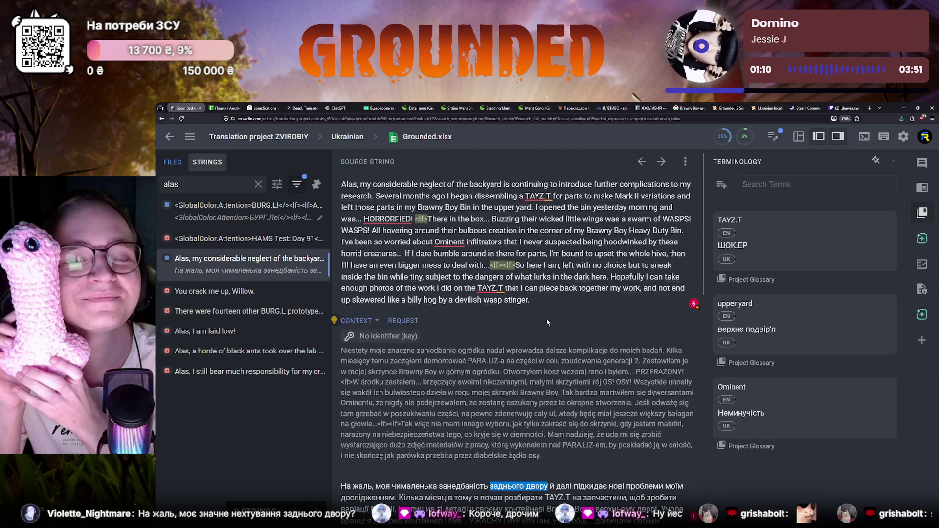
{"action": "double_click", "coordinate": [481, 189]}
{"action": "key", "text": "ctrl+c"}
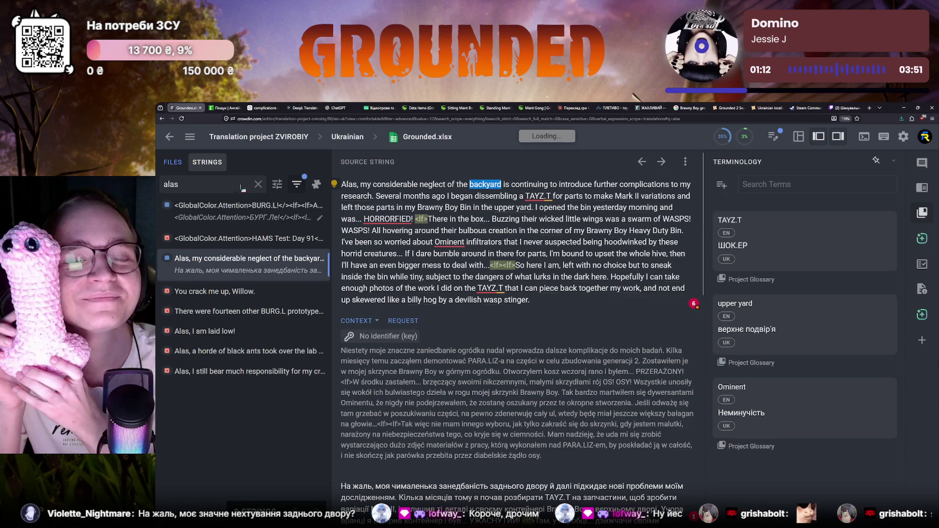
{"action": "key", "text": "ctrl+shift+h"}
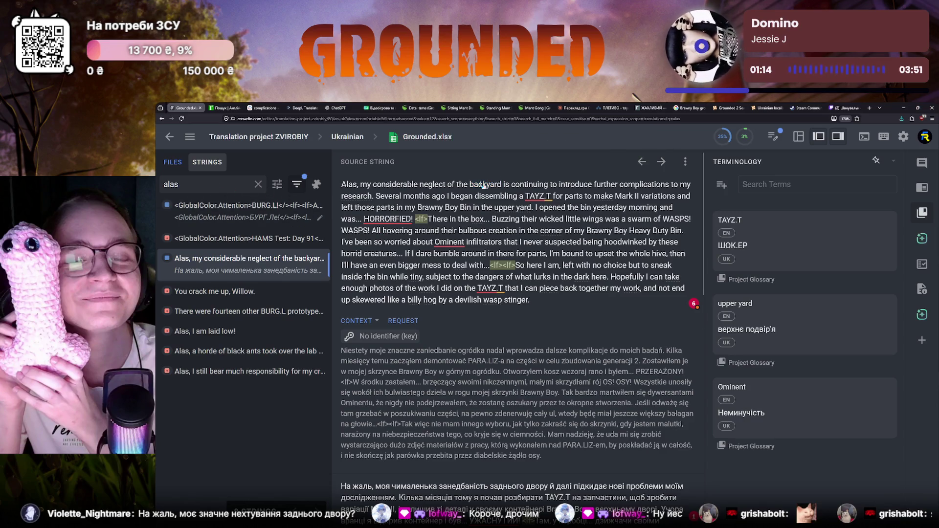
{"action": "left_click", "coordinate": [257, 184]}
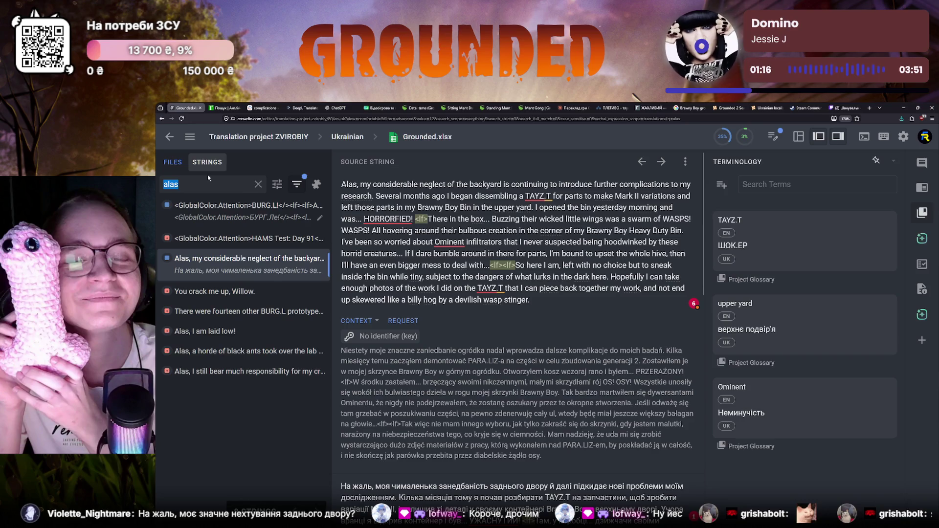
Search the strings for 'backyard' and open a matching string to see its Подвір'я rendering.
{"action": "key", "text": "ctrl+v"}
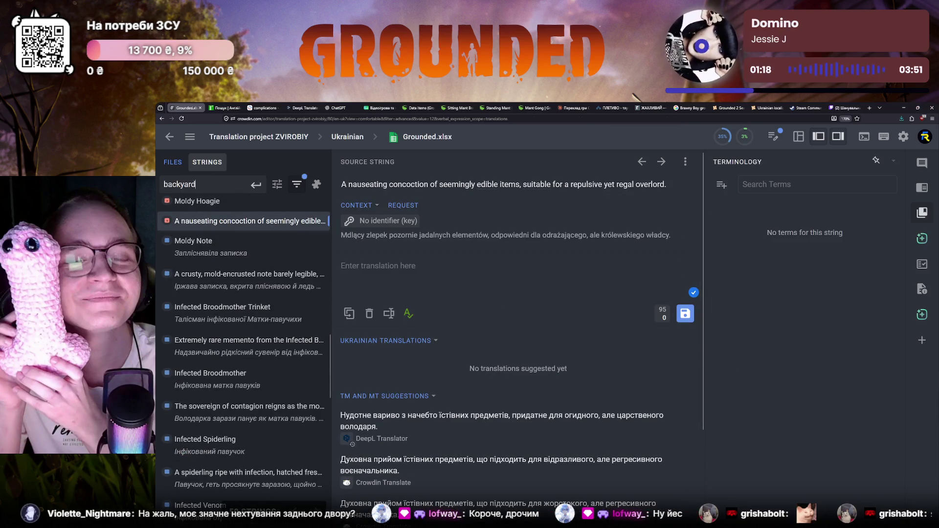
{"action": "key", "text": "Return"}
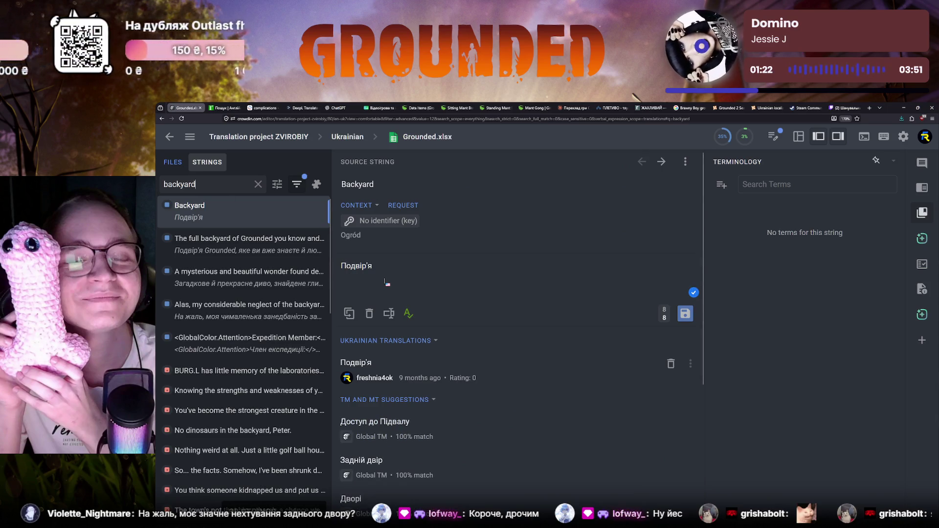
{"action": "left_click", "coordinate": [242, 270]}
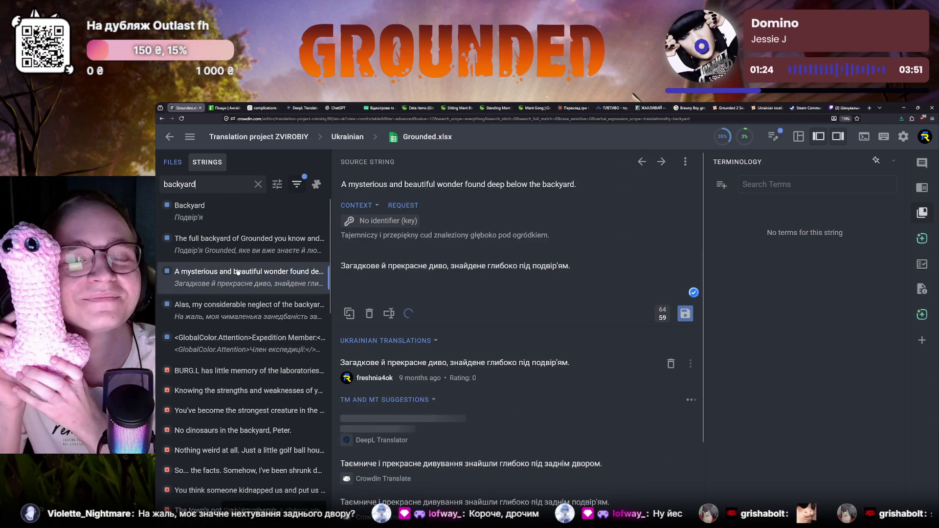
Clear the search, rerun the 'alas' search and reopen the Brawny Boy considerable neglect string.
{"action": "left_click", "coordinate": [258, 184]}
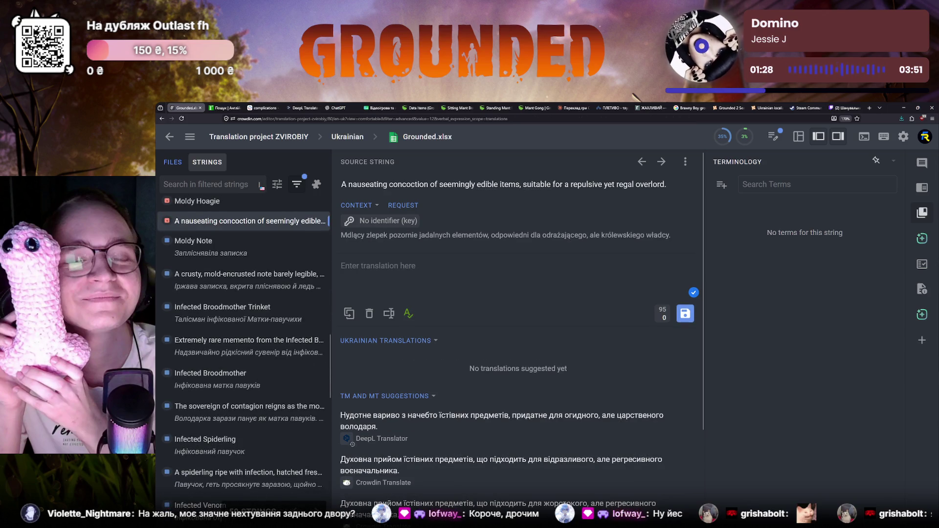
{"action": "scroll", "coordinate": [235, 192], "scroll_direction": "down", "scroll_amount": 3}
{"action": "scroll", "coordinate": [220, 193], "scroll_direction": "down", "scroll_amount": 3}
{"action": "scroll", "coordinate": [209, 192], "scroll_direction": "down", "scroll_amount": 3}
{"action": "left_click", "coordinate": [209, 183]}
{"action": "type", "text": "alas"}
{"action": "key", "text": "Return"}
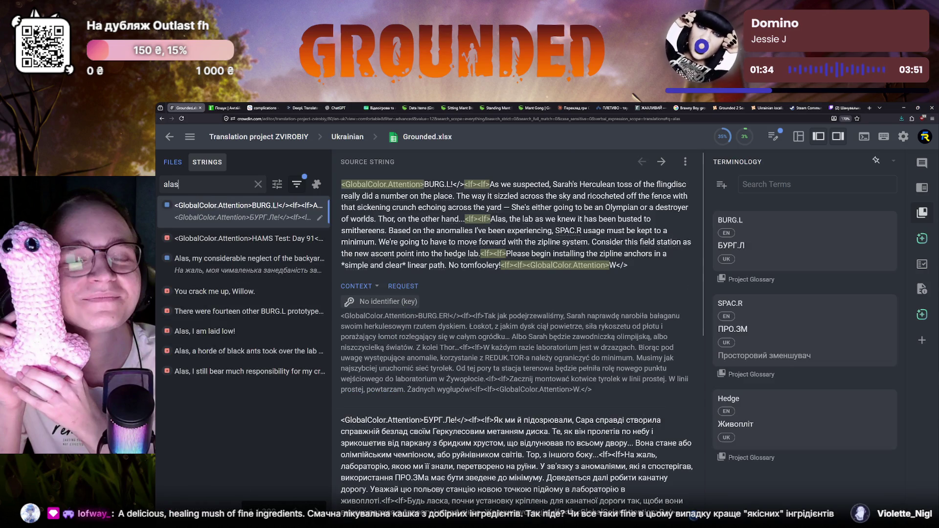
{"action": "left_click", "coordinate": [242, 264]}
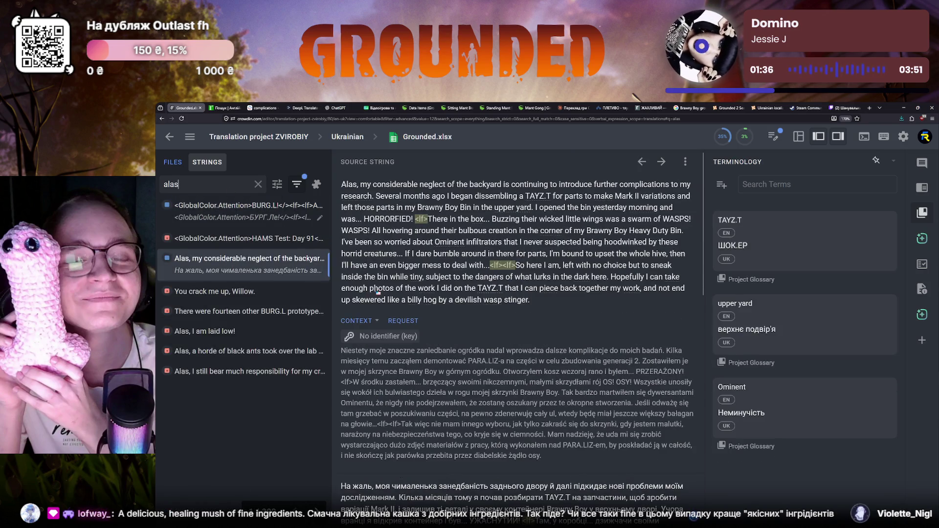
{"action": "scroll", "coordinate": [376, 291], "scroll_direction": "down", "scroll_amount": 1}
{"action": "scroll", "coordinate": [514, 330], "scroll_direction": "down", "scroll_amount": 2}
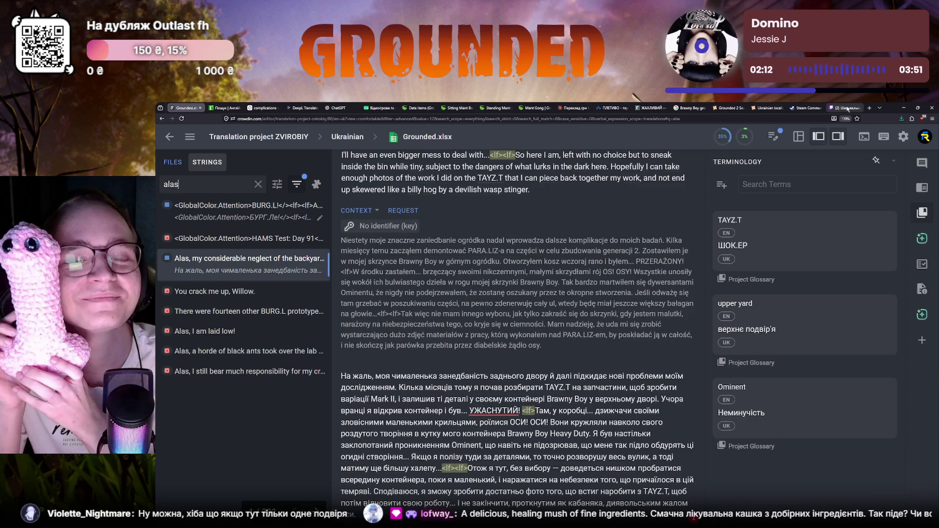
Open a new blank Firefox tab after reviewing the Alas string.
{"action": "left_click", "coordinate": [870, 108]}
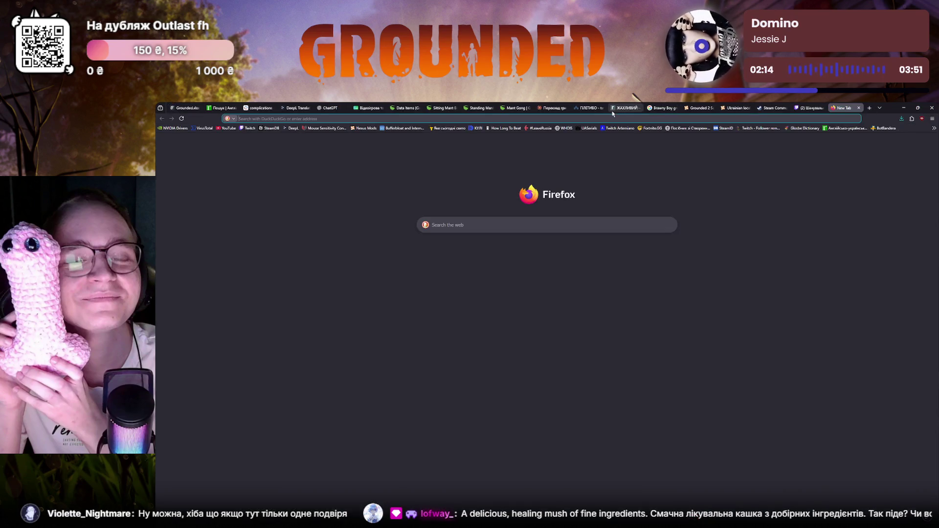
{"action": "type", "text": "backya"}
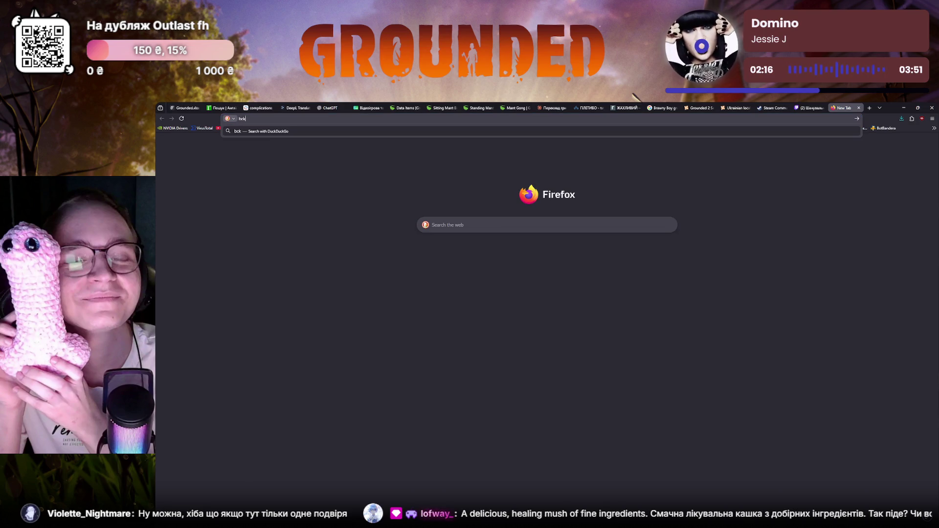
{"action": "type", "text": "rd"}
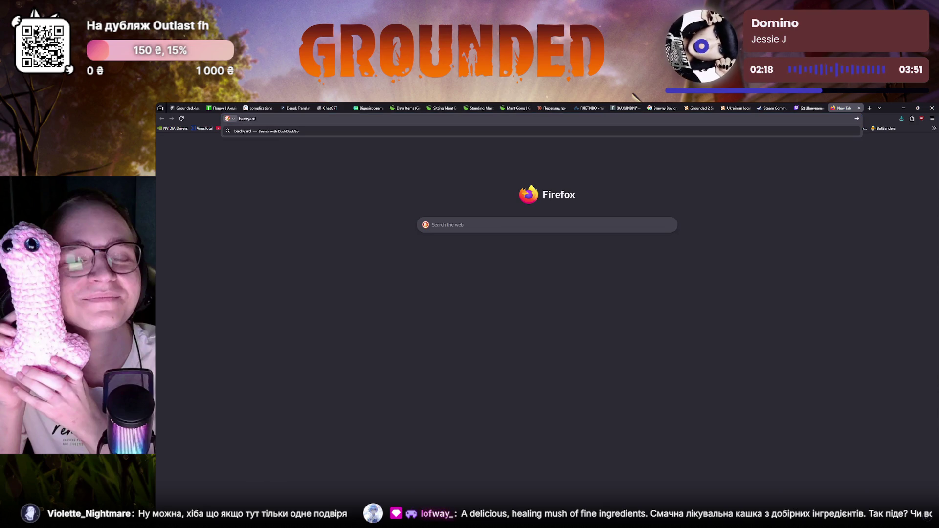
{"action": "type", "text": " grounded"}
Run the 'backyard grounded' web search and open the Grounded Wiki Backyard page.
{"action": "key", "text": "Return"}
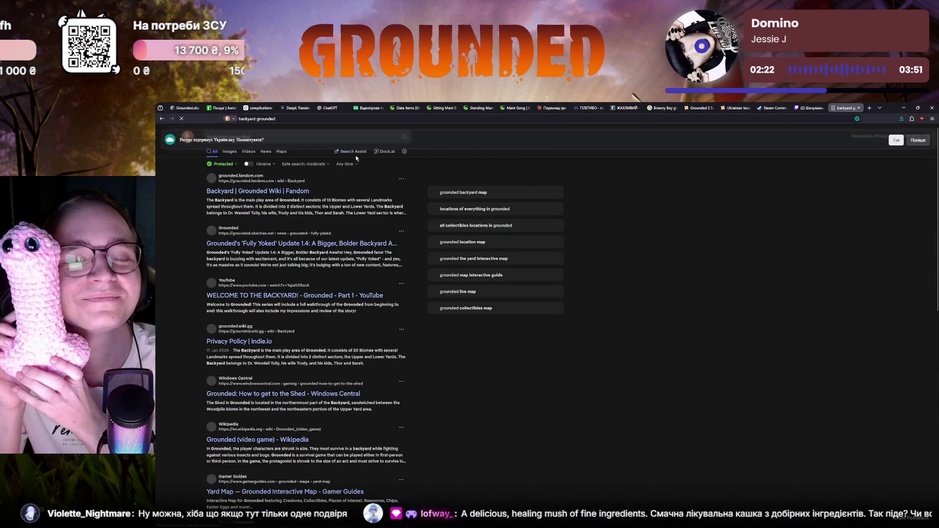
{"action": "left_click", "coordinate": [246, 191]}
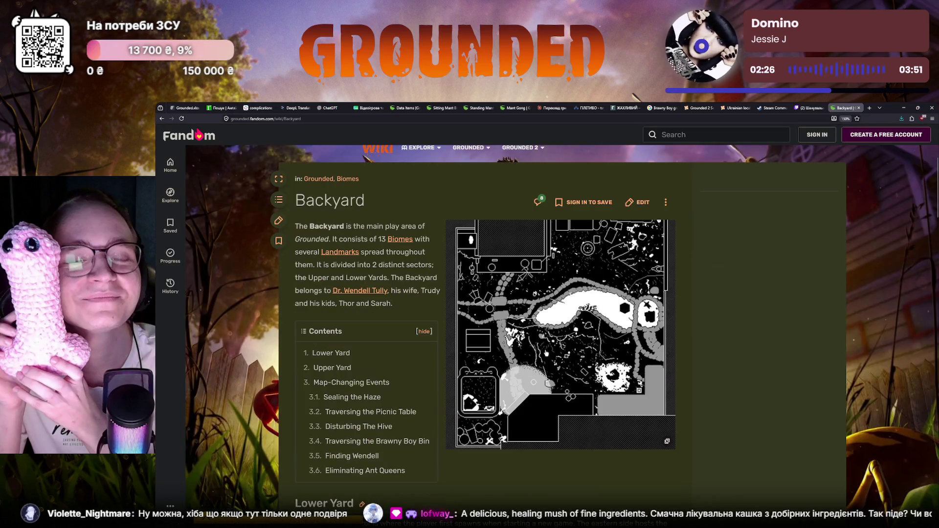
{"action": "scroll", "coordinate": [491, 376], "scroll_direction": "down", "scroll_amount": 4}
{"action": "scroll", "coordinate": [490, 376], "scroll_direction": "up", "scroll_amount": 2}
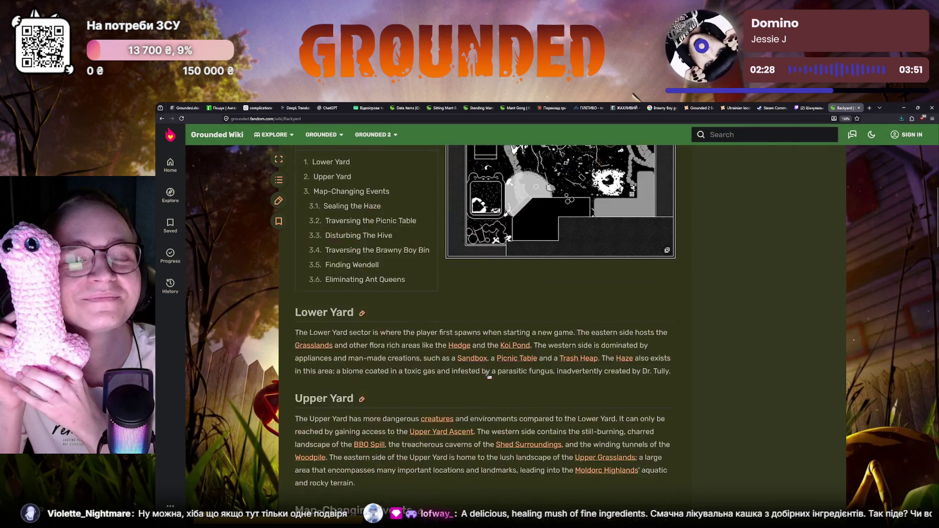
{"action": "scroll", "coordinate": [491, 375], "scroll_direction": "up", "scroll_amount": 2}
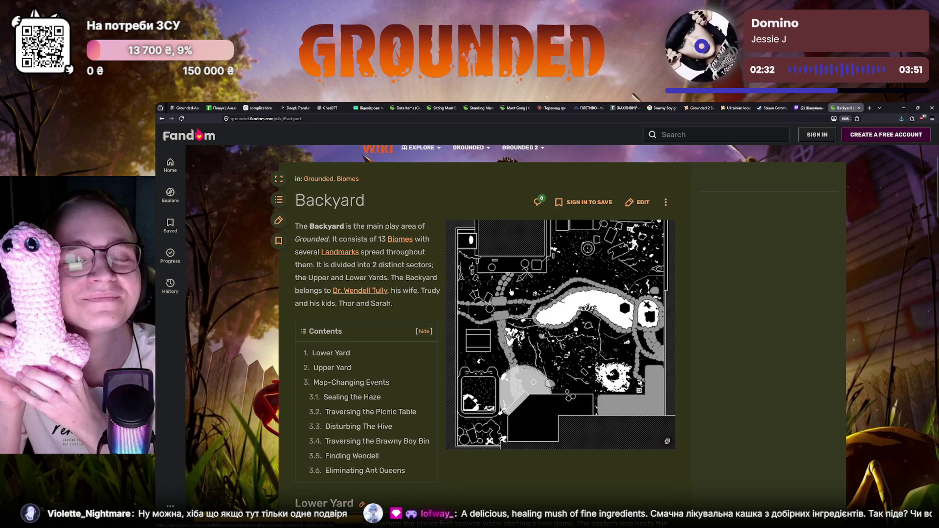
{"action": "scroll", "coordinate": [490, 398], "scroll_direction": "down", "scroll_amount": 1}
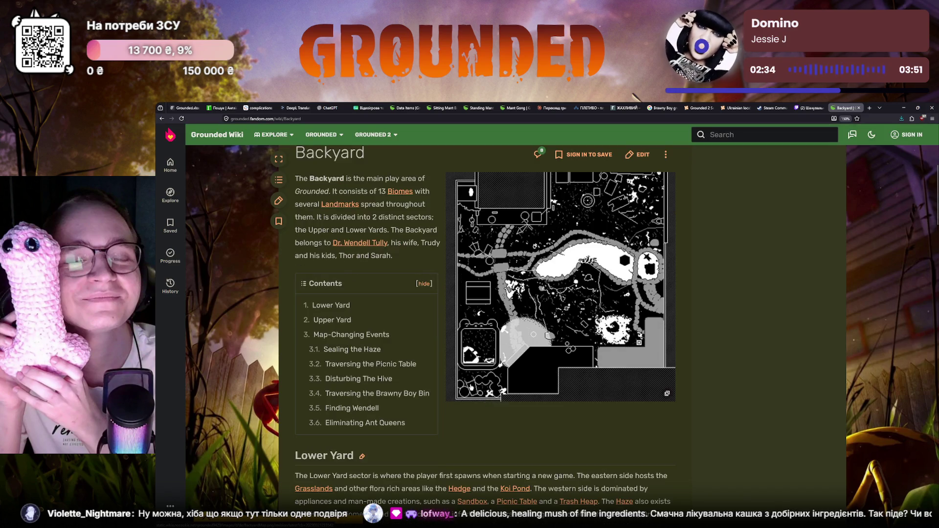
{"action": "scroll", "coordinate": [471, 388], "scroll_direction": "down", "scroll_amount": 4}
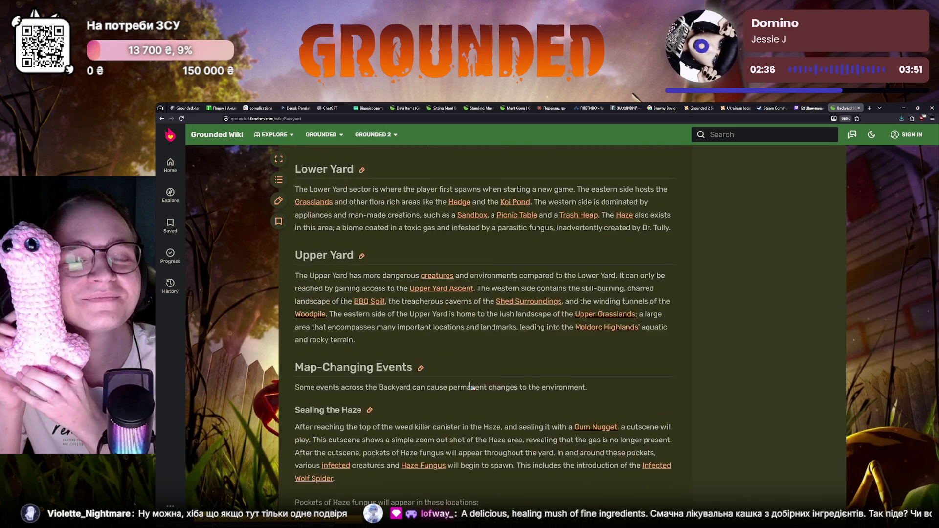
{"action": "scroll", "coordinate": [471, 388], "scroll_direction": "down", "scroll_amount": 1}
Go back from the Backyard wiki article to the 'backyard grounded' search results.
{"action": "key", "text": "alt+Left"}
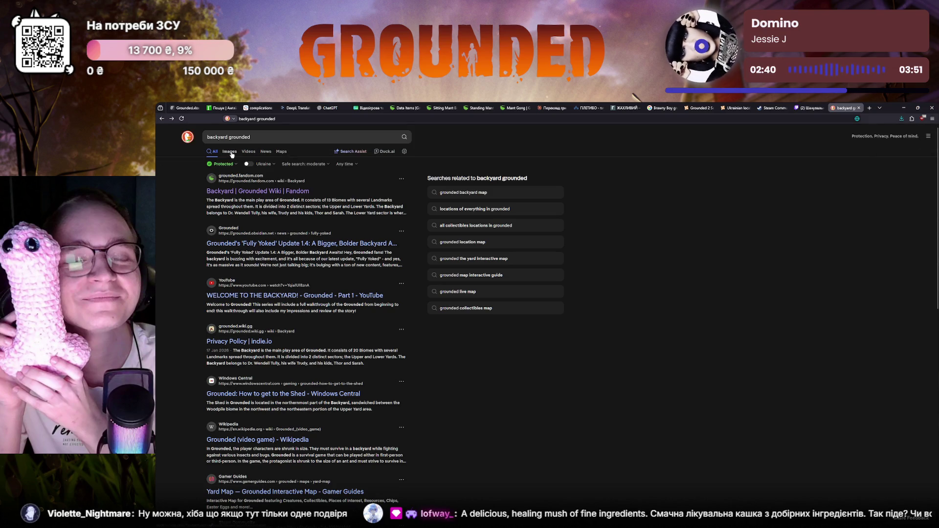
View the enlarged Grounded house-and-garden image result, then return to the r2u dictionary.
{"action": "left_click", "coordinate": [230, 151]}
{"action": "left_click", "coordinate": [370, 221]}
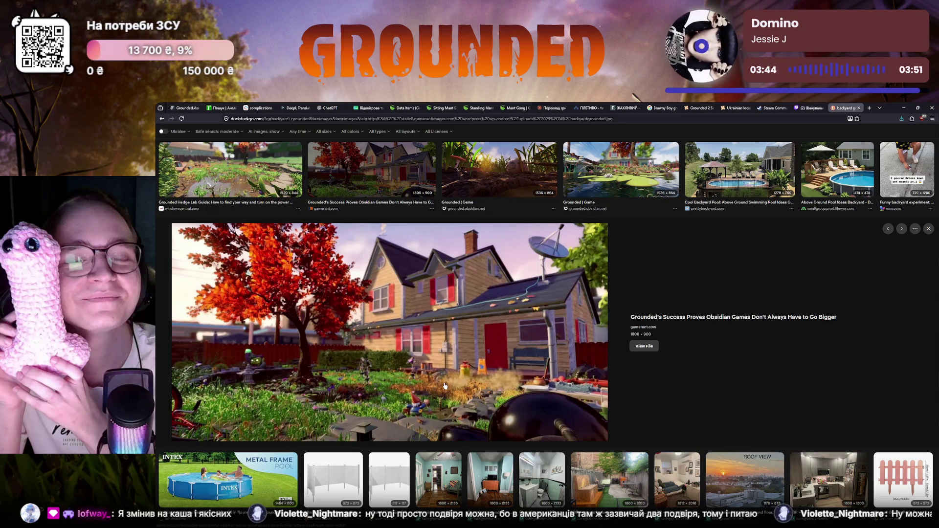
{"action": "left_click", "coordinate": [220, 108]}
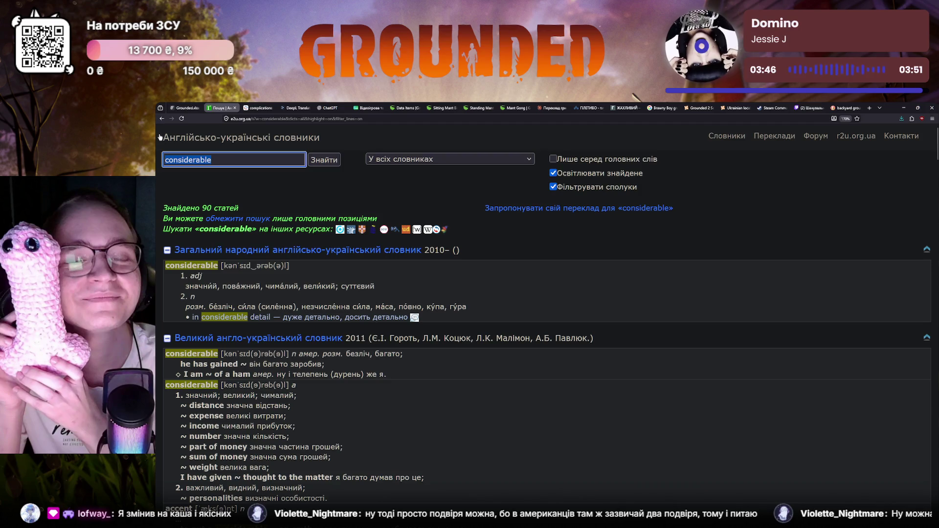
{"action": "type", "text": "fine"}
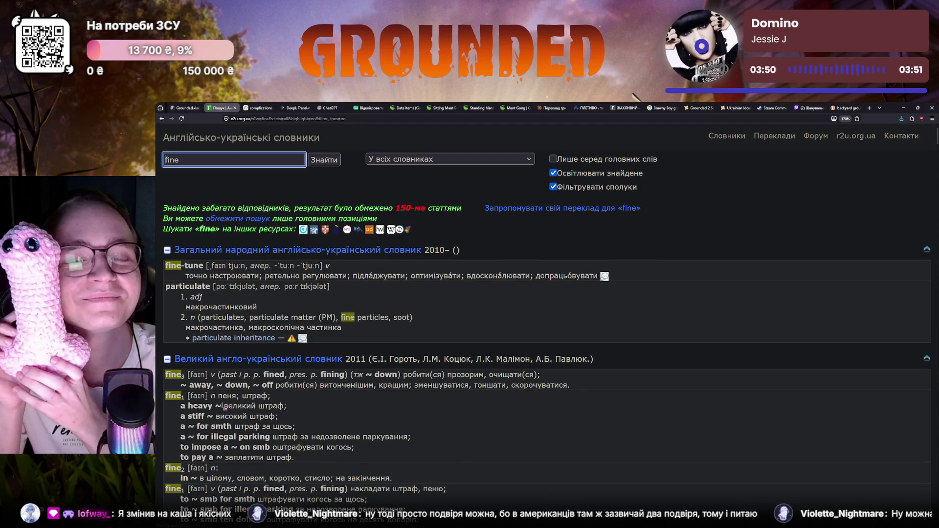
{"action": "scroll", "coordinate": [224, 407], "scroll_direction": "down", "scroll_amount": 2}
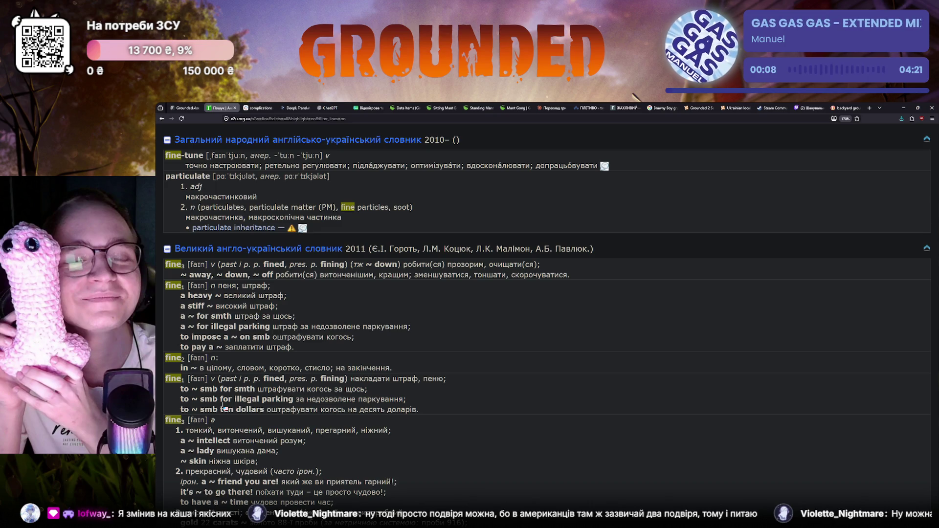
{"action": "scroll", "coordinate": [224, 407], "scroll_direction": "down", "scroll_amount": 2}
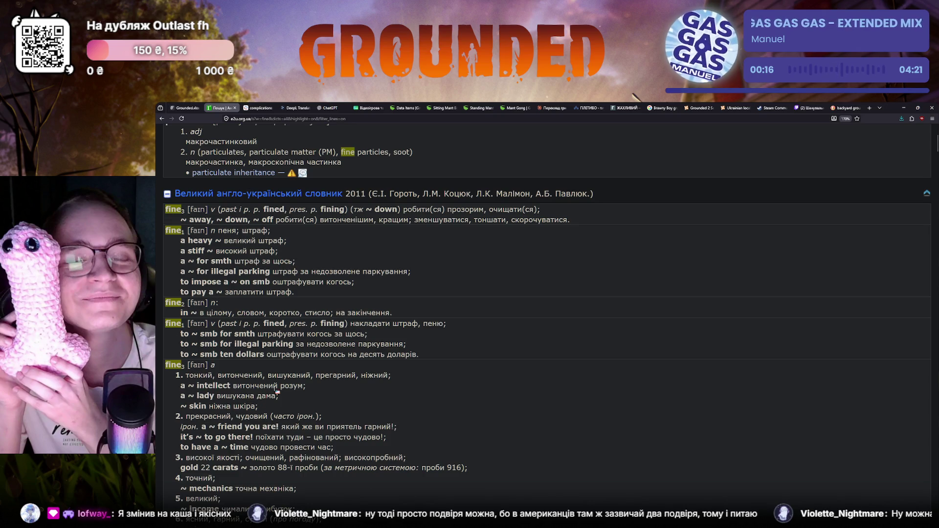
Mark the sense вишуканий in the r2u entries for fine.
{"action": "left_click_drag", "start_coordinate": [268, 376], "coordinate": [311, 379]}
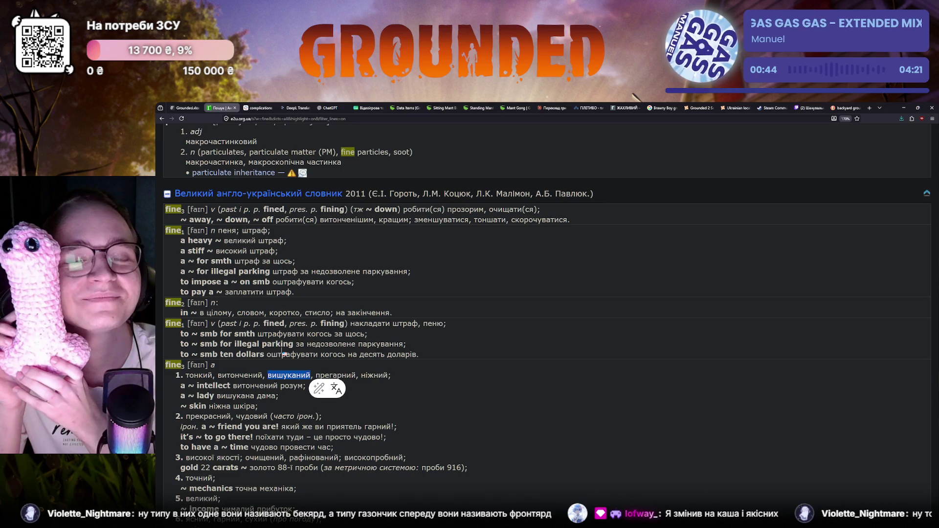
Glance at the Crowdin editor, then go back to the DuckDuckGo backyard image results.
{"action": "left_click", "coordinate": [184, 107]}
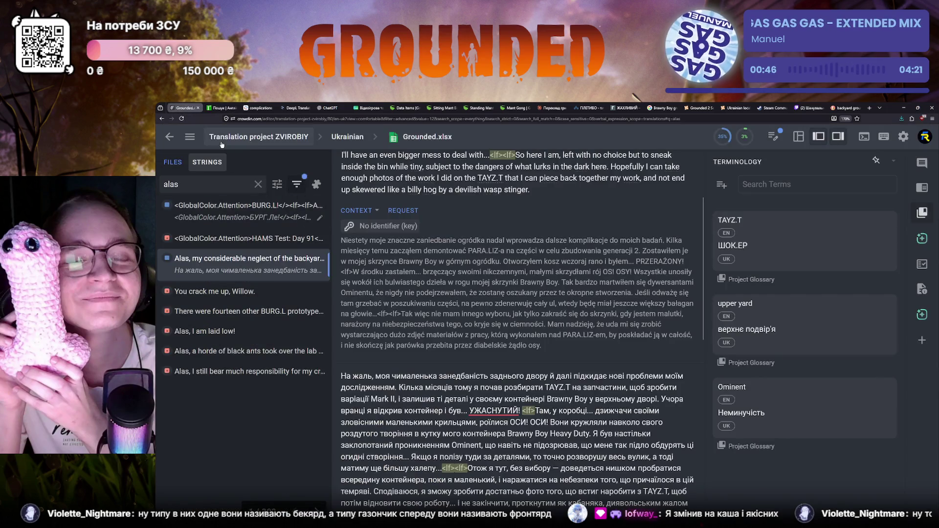
{"action": "left_click", "coordinate": [843, 108]}
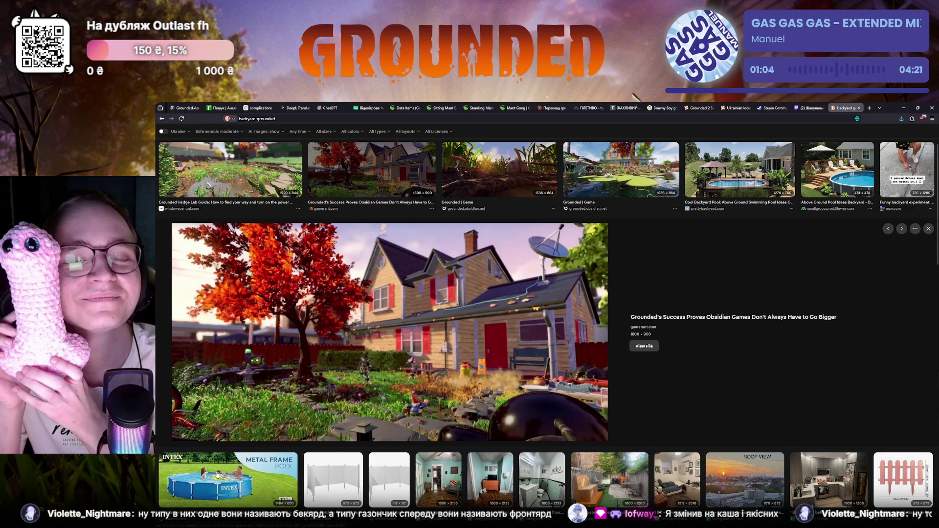
{"action": "scroll", "coordinate": [299, 338], "scroll_direction": "up", "scroll_amount": 1}
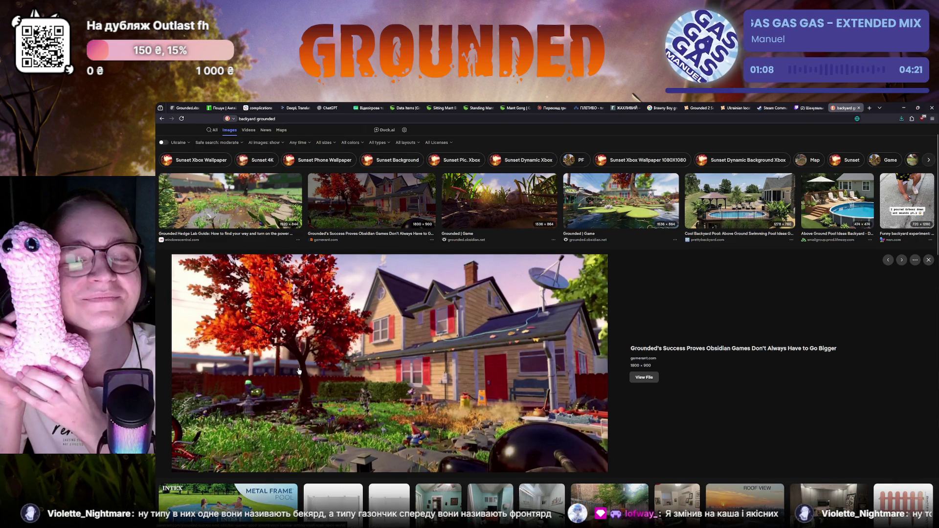
Step through Grounded backyard image previews including the Grub Hide shot, then return to Crowdin.
{"action": "key", "text": "Left"}
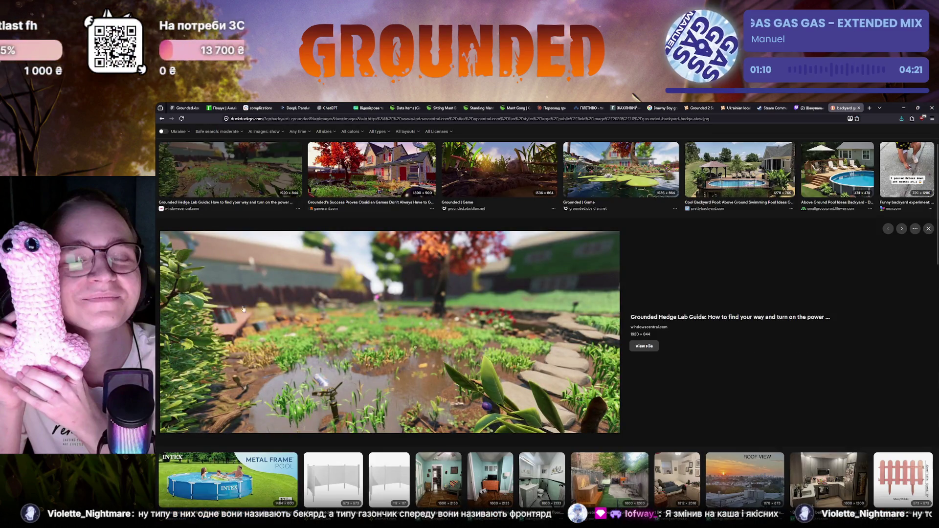
{"action": "key", "text": "Right"}
{"action": "scroll", "coordinate": [336, 383], "scroll_direction": "down", "scroll_amount": 2}
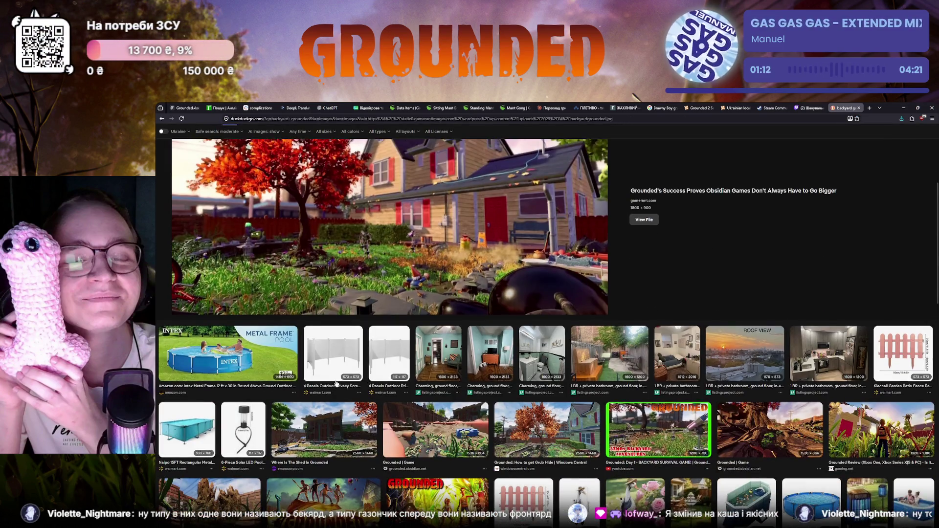
{"action": "left_click", "coordinate": [545, 433]}
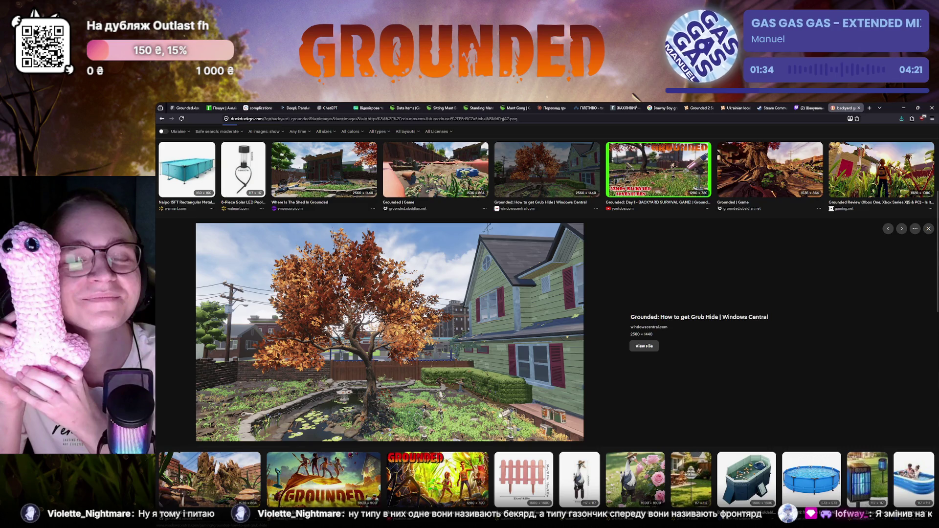
{"action": "left_click", "coordinate": [184, 108]}
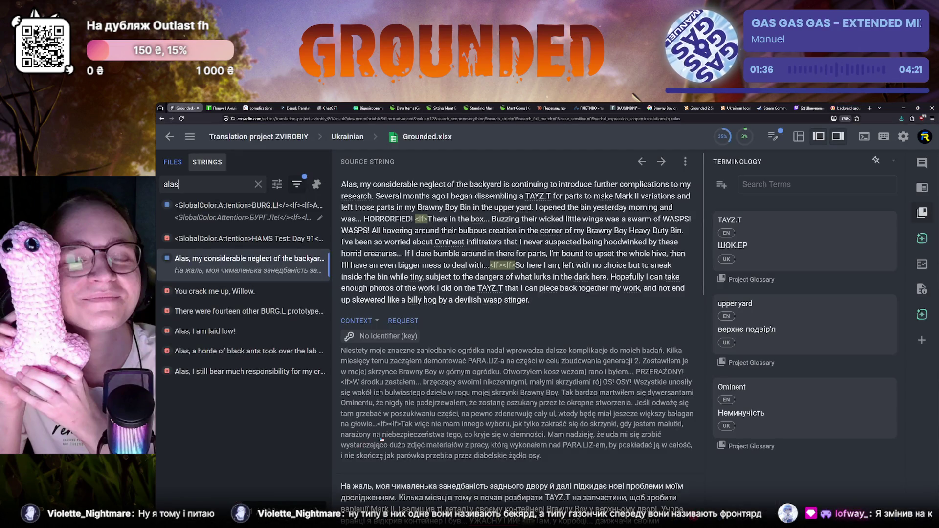
{"action": "scroll", "coordinate": [381, 438], "scroll_direction": "down", "scroll_amount": 2}
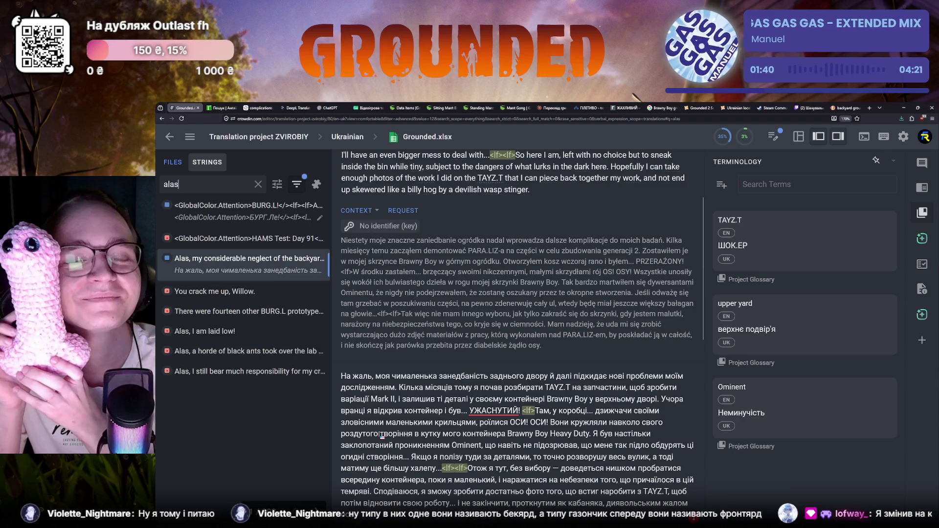
{"action": "scroll", "coordinate": [381, 436], "scroll_direction": "down", "scroll_amount": 2}
{"action": "scroll", "coordinate": [380, 436], "scroll_direction": "up", "scroll_amount": 2}
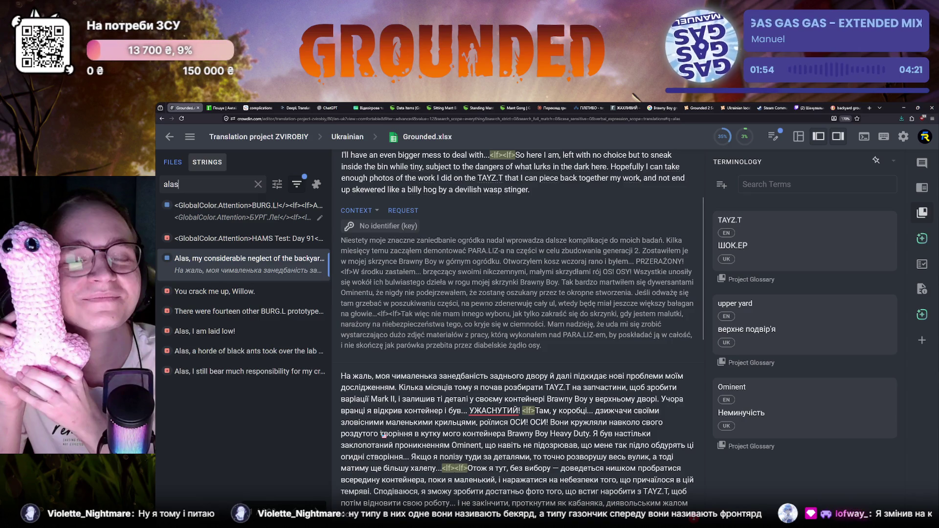
{"action": "scroll", "coordinate": [383, 435], "scroll_direction": "down", "scroll_amount": 3}
{"action": "scroll", "coordinate": [381, 436], "scroll_direction": "down", "scroll_amount": 2}
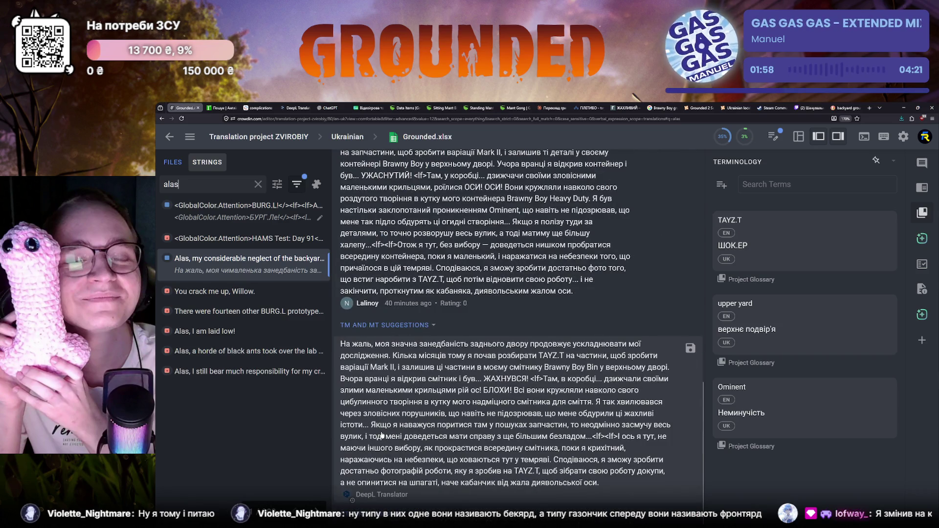
{"action": "scroll", "coordinate": [382, 436], "scroll_direction": "up", "scroll_amount": 5}
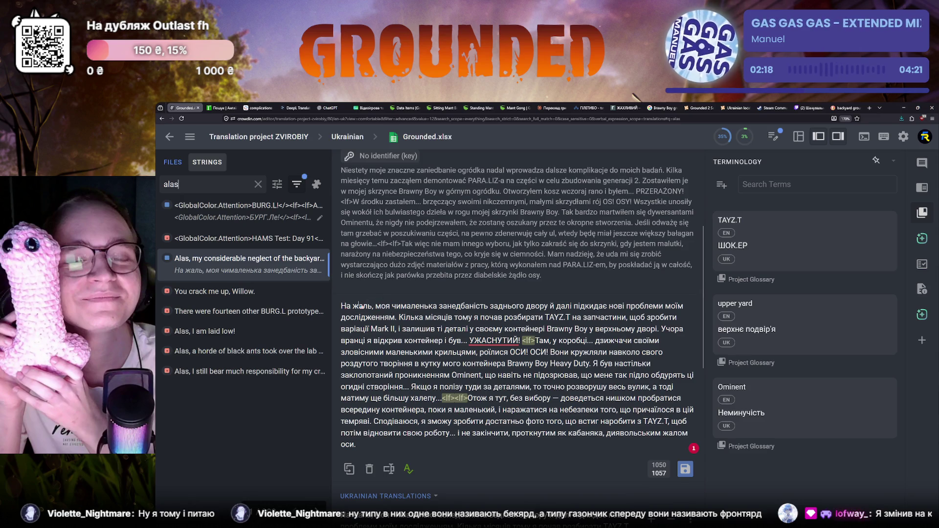
{"action": "scroll", "coordinate": [428, 350], "scroll_direction": "up", "scroll_amount": 3}
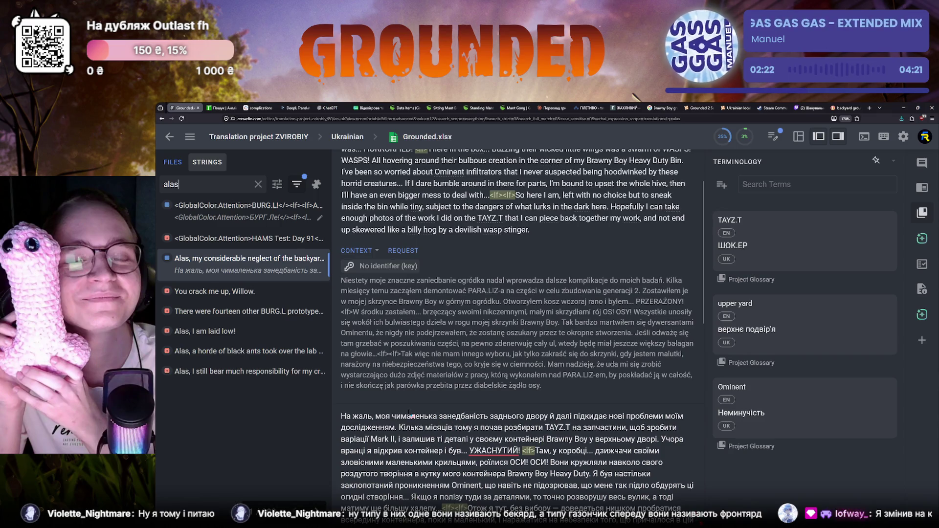
Go back through the r2u dictionary search and switch to the Reverso lookup of complications.
{"action": "left_click", "coordinate": [220, 108]}
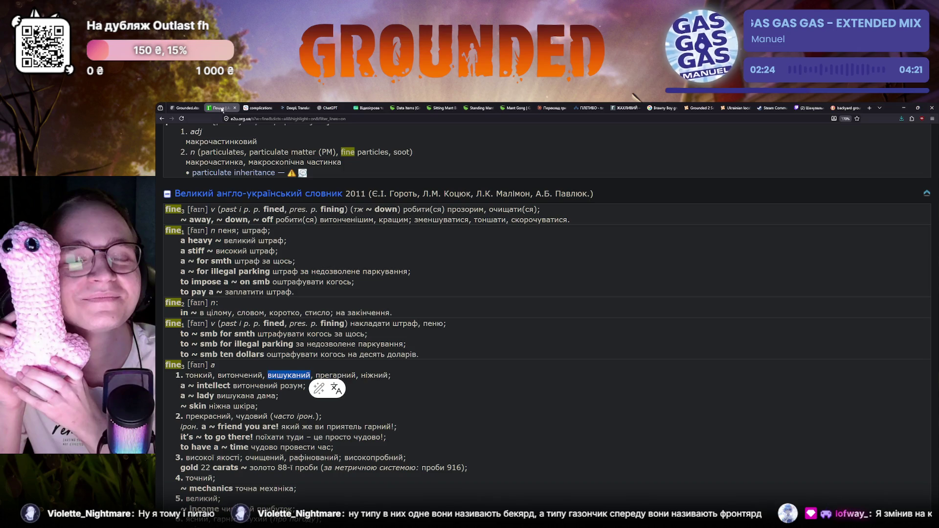
{"action": "scroll", "coordinate": [232, 148], "scroll_direction": "up", "scroll_amount": 3}
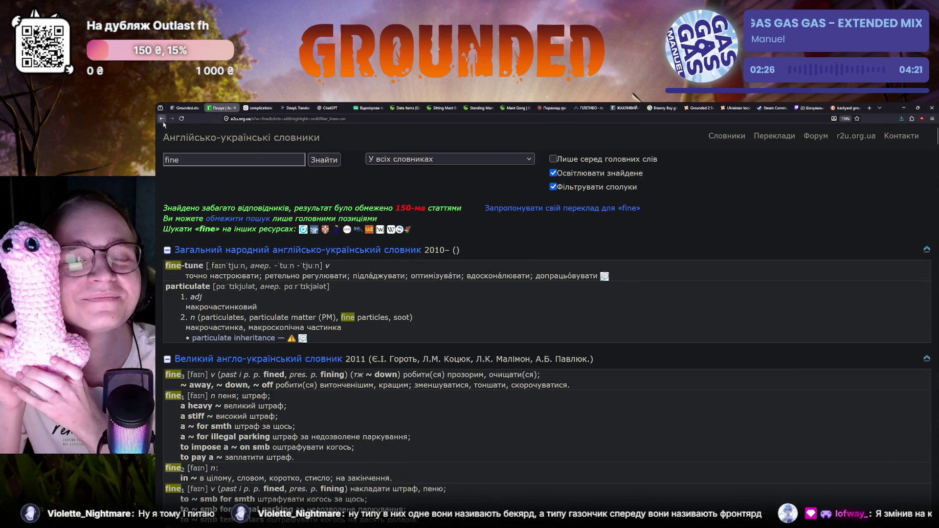
{"action": "key", "text": "alt+Left"}
{"action": "key", "text": "alt+Left"}
{"action": "left_click", "coordinate": [256, 109]}
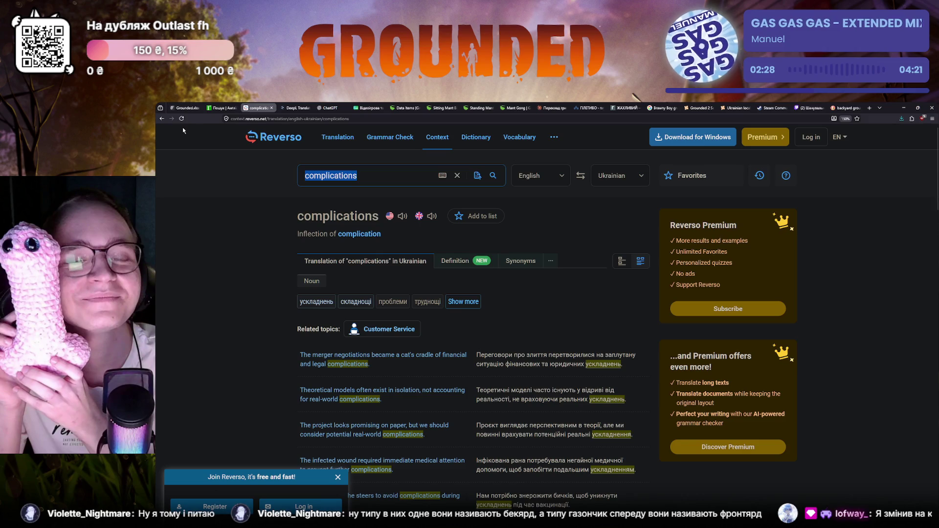
Review Reverso's 'neglect of' results with занедбаність examples, then return to Crowdin.
{"action": "left_click", "coordinate": [161, 119]}
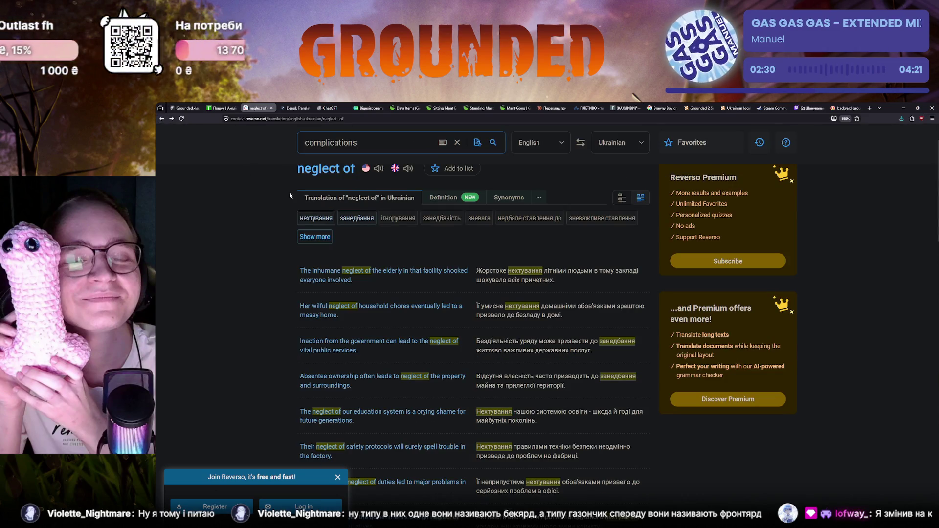
{"action": "scroll", "coordinate": [442, 277], "scroll_direction": "up", "scroll_amount": 1}
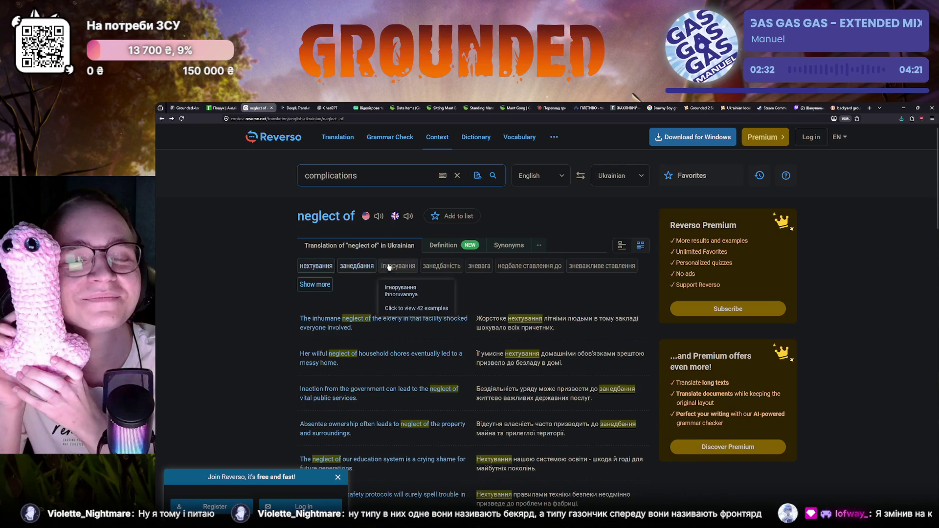
{"action": "mouse_move", "coordinate": [441, 218]}
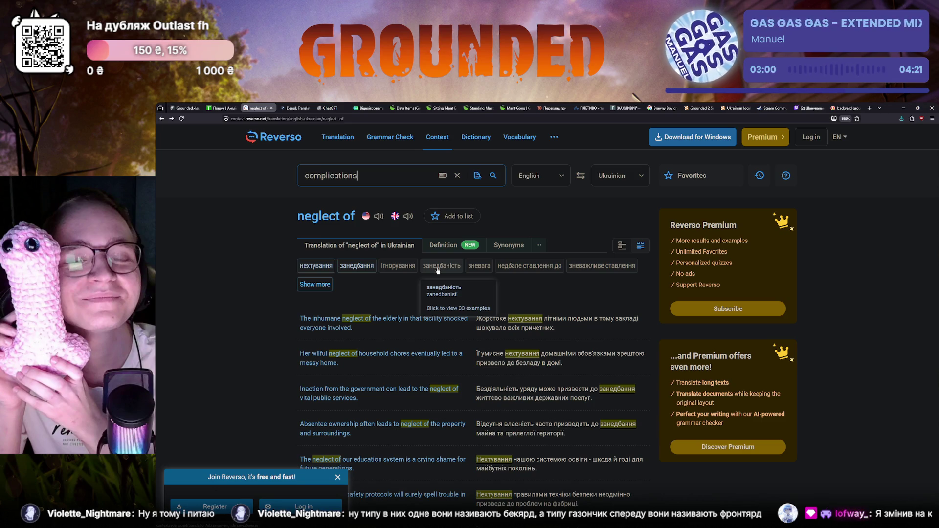
{"action": "left_click", "coordinate": [438, 267]}
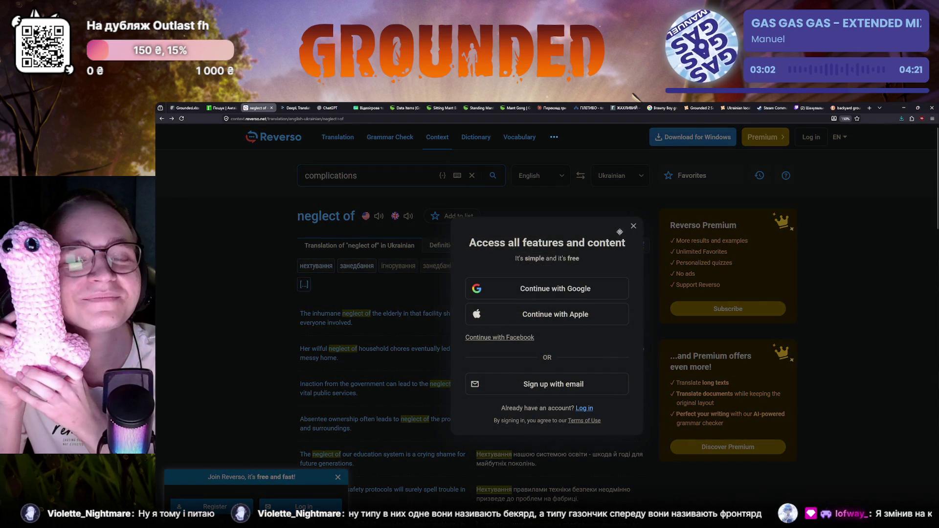
{"action": "left_click", "coordinate": [632, 228]}
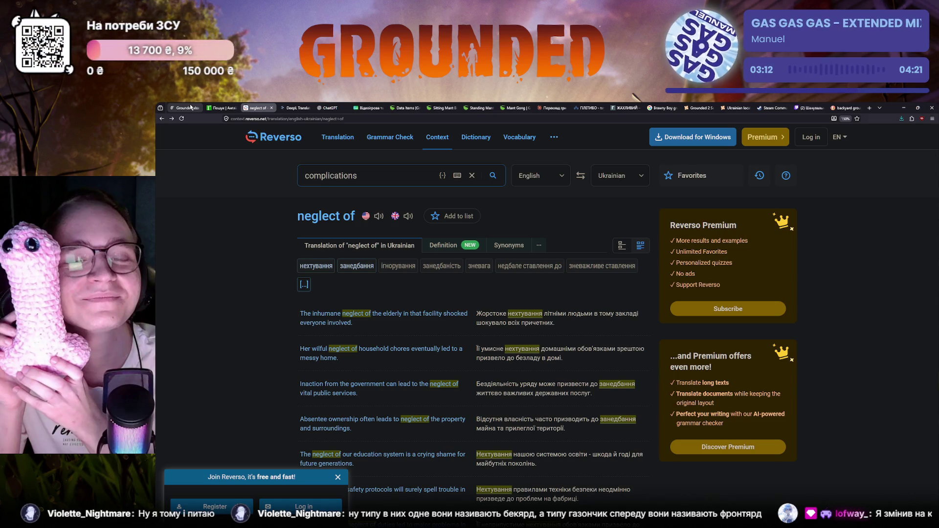
{"action": "left_click", "coordinate": [191, 108]}
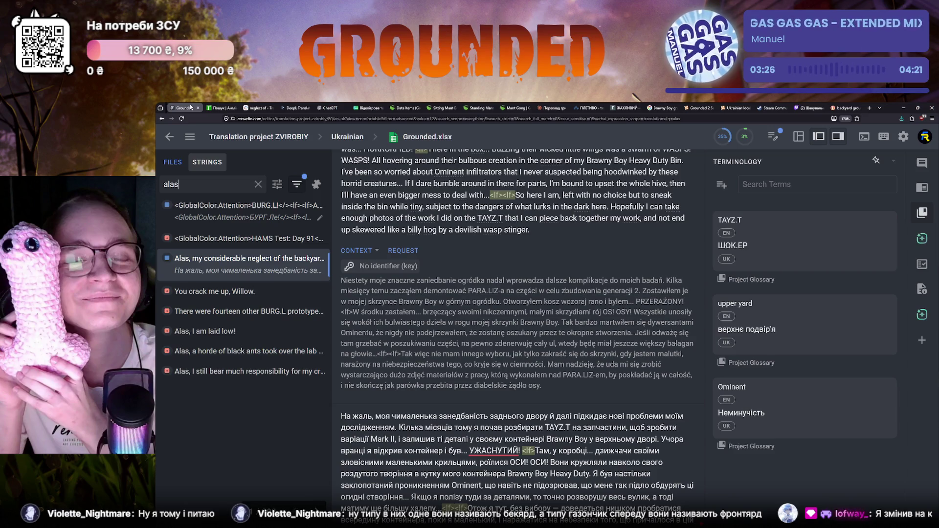
{"action": "scroll", "coordinate": [513, 293], "scroll_direction": "up", "scroll_amount": 1}
{"action": "mouse_move", "coordinate": [342, 185]}
{"action": "left_mouse_down"}
{"action": "mouse_move", "coordinate": [521, 185]}
{"action": "mouse_move", "coordinate": [373, 196]}
{"action": "left_mouse_up"}
{"action": "key", "text": "ctrl+c"}
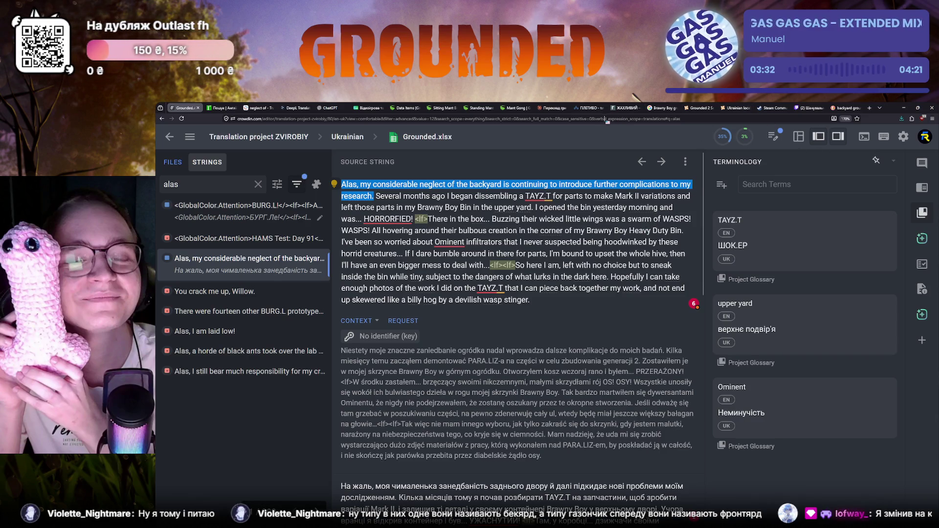
Send the copied first English sentence to Claude for translation, then return to Crowdin.
{"action": "left_click", "coordinate": [547, 109]}
{"action": "left_click", "coordinate": [444, 477]}
{"action": "key", "text": "ctrl+v"}
{"action": "key", "text": "Return"}
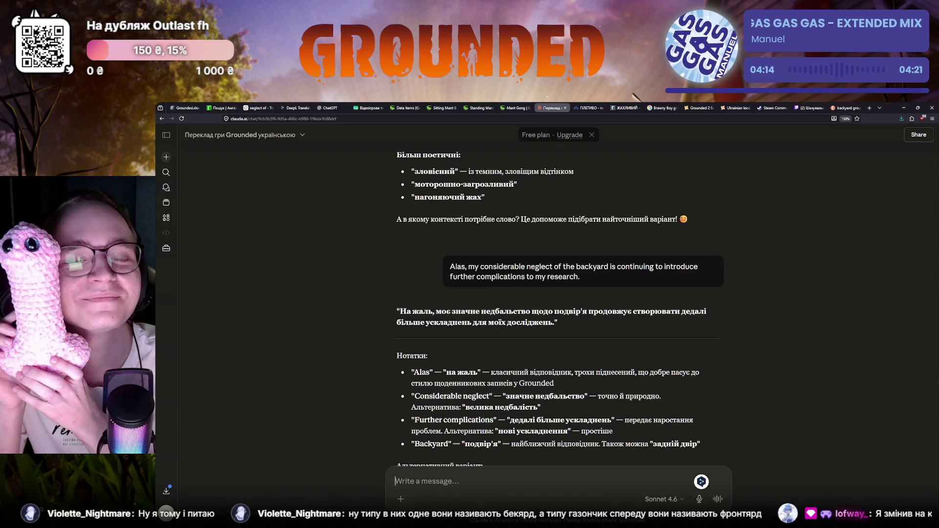
{"action": "left_click", "coordinate": [196, 105]}
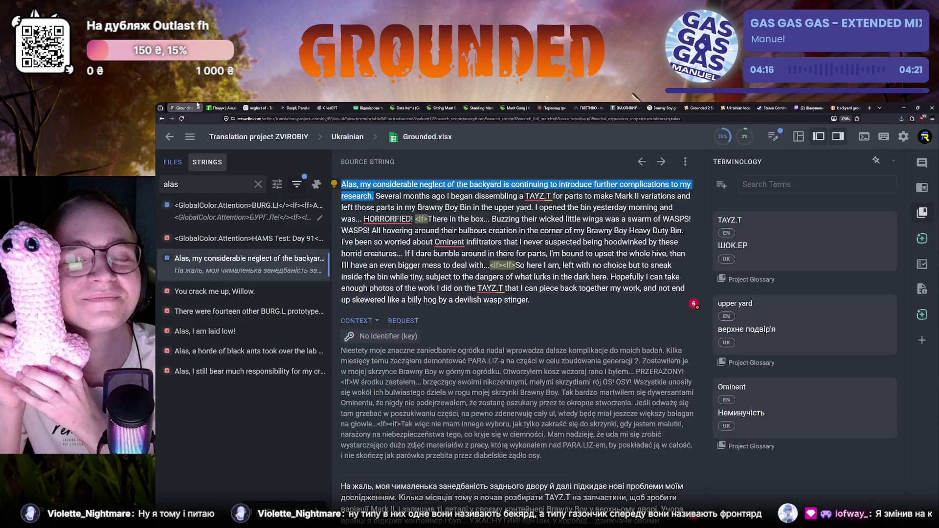
{"action": "scroll", "coordinate": [416, 408], "scroll_direction": "down", "scroll_amount": 1}
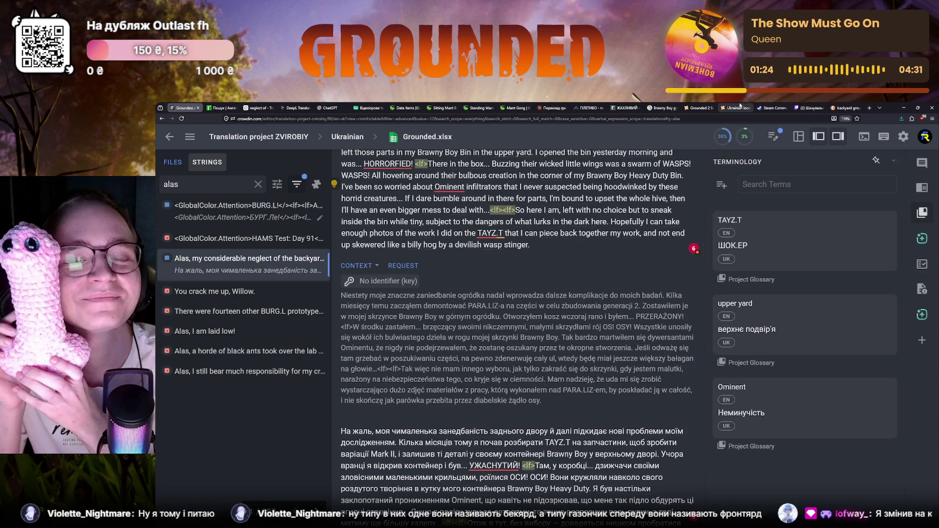
{"action": "scroll", "coordinate": [470, 262], "scroll_direction": "up", "scroll_amount": 2}
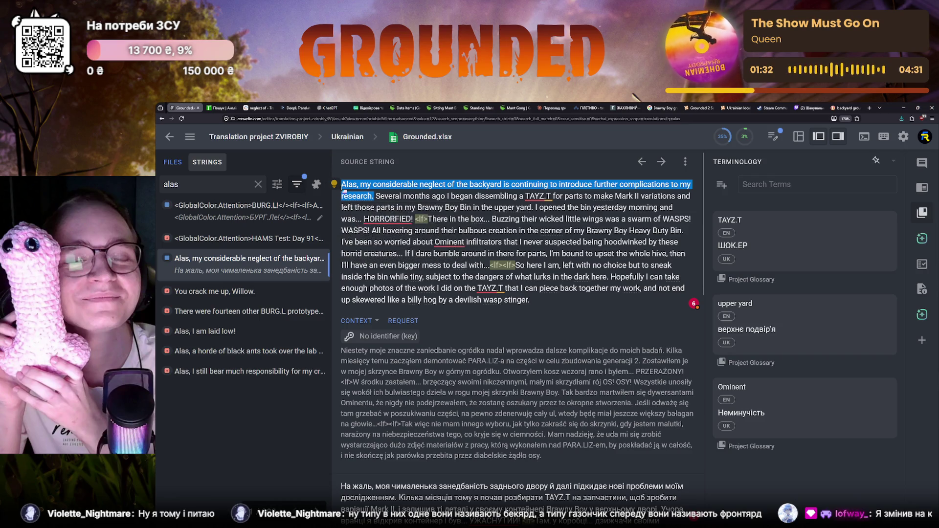
Review the source string and the word чималенька in the draft, then switch to the Claude chat.
{"action": "left_click_drag", "start_coordinate": [342, 184], "coordinate": [545, 304]}
{"action": "left_click", "coordinate": [546, 304]}
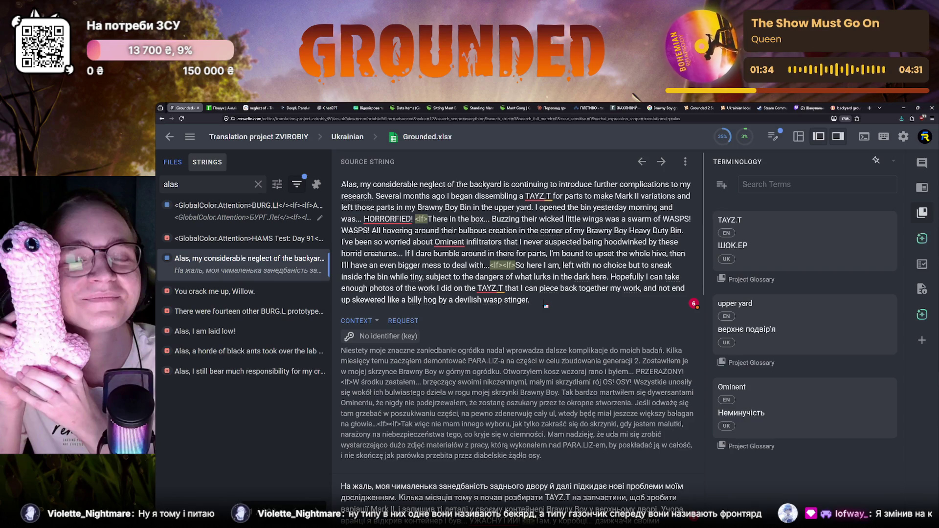
{"action": "scroll", "coordinate": [545, 303], "scroll_direction": "down", "scroll_amount": 2}
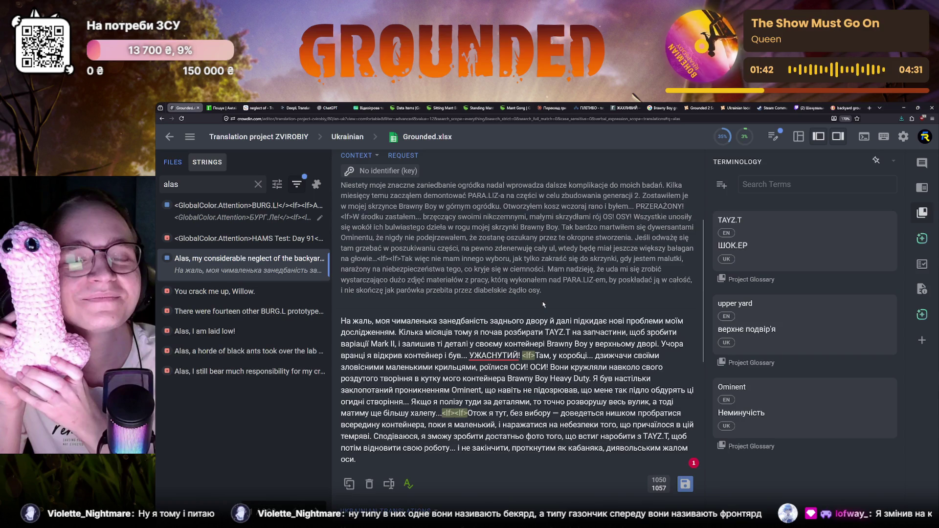
{"action": "scroll", "coordinate": [542, 302], "scroll_direction": "down", "scroll_amount": 5}
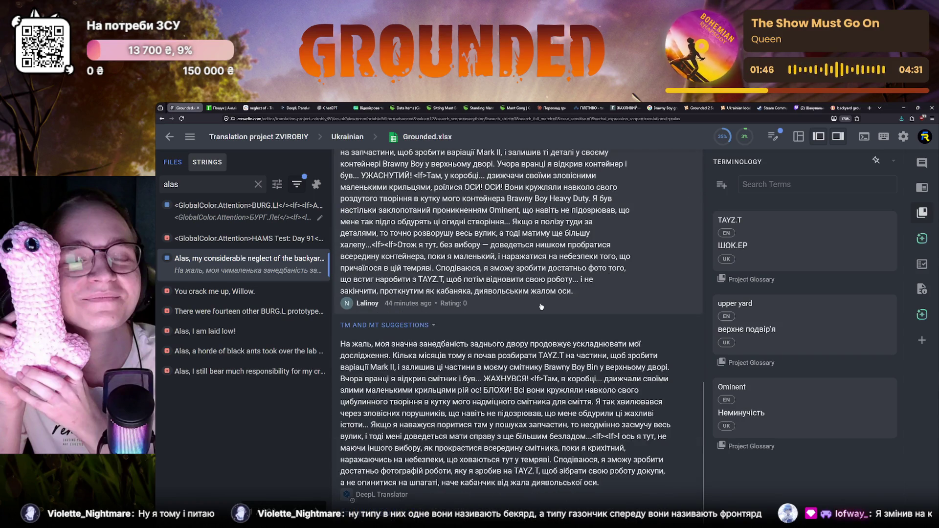
{"action": "scroll", "coordinate": [542, 301], "scroll_direction": "up", "scroll_amount": 5}
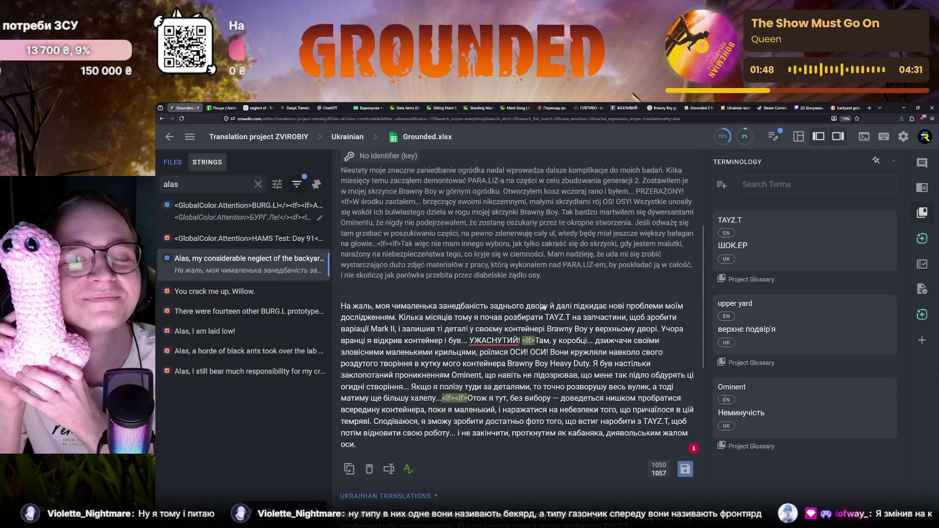
{"action": "scroll", "coordinate": [487, 314], "scroll_direction": "up", "scroll_amount": 1}
{"action": "double_click", "coordinate": [415, 361]}
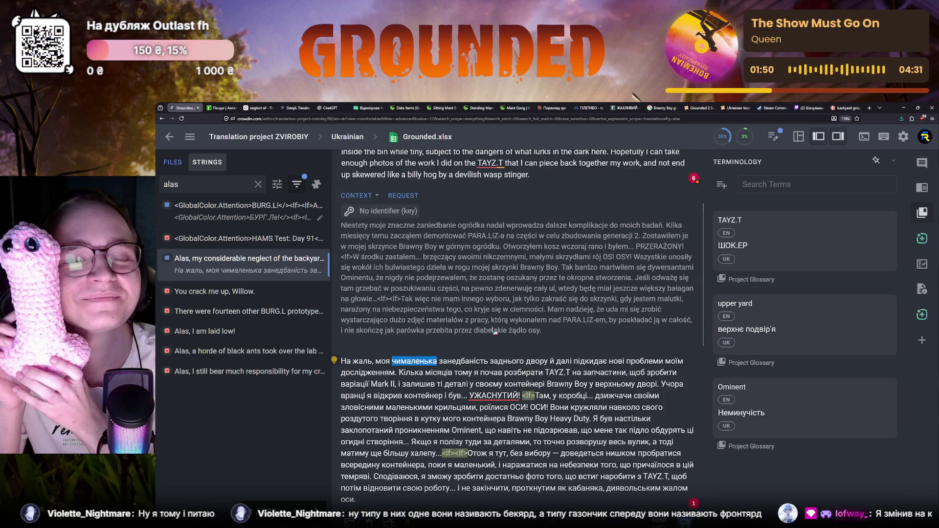
{"action": "left_click", "coordinate": [552, 107]}
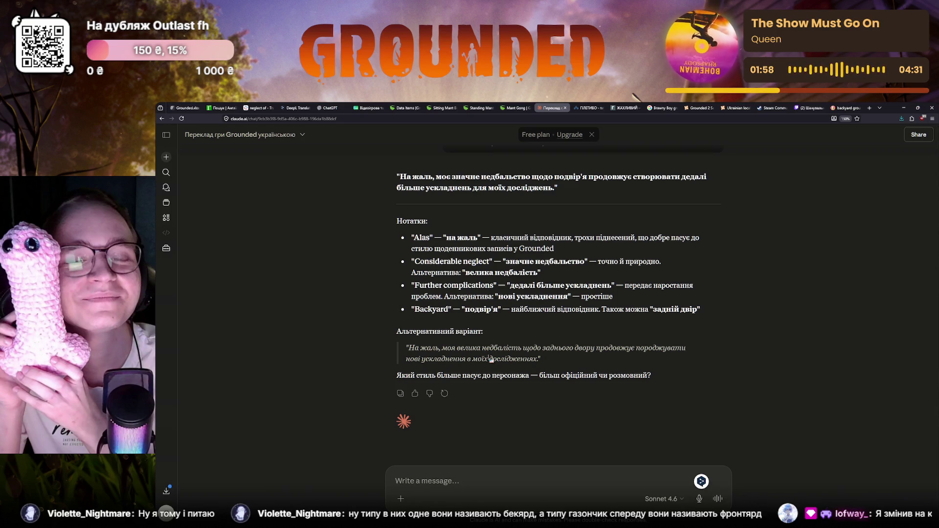
{"action": "type", "text": "ще варіанти"}
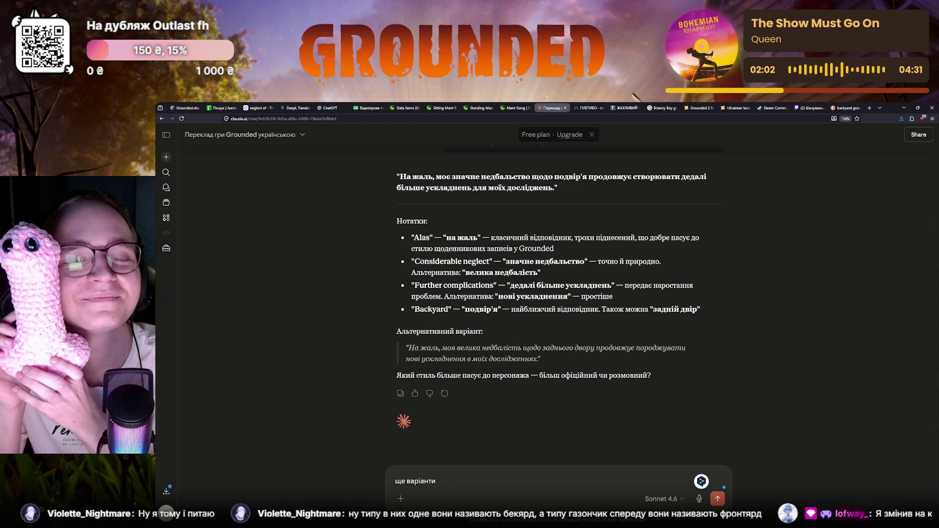
Request more variants ('ще варіанти') from Claude, then return to the Crowdin editor.
{"action": "key", "text": "Return"}
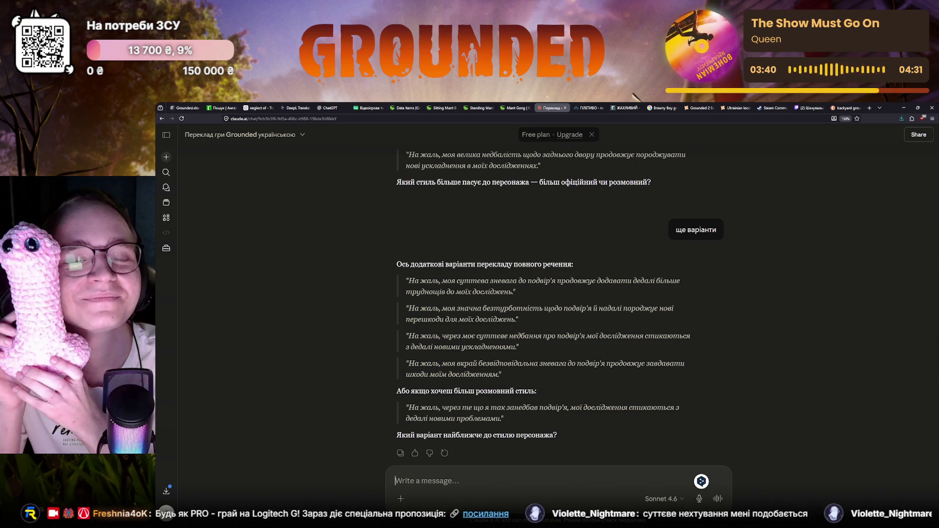
{"action": "left_click", "coordinate": [184, 108]}
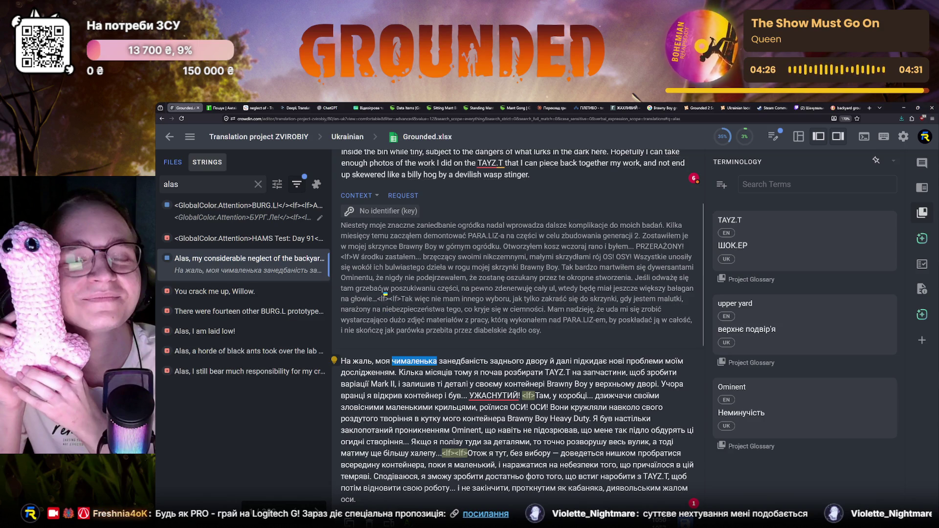
Switch from Crowdin to another browser tab.
{"action": "left_click", "coordinate": [807, 108]}
Close the Twitch, Steam and image-results tabs, then return to the Crowdin Grounded.xlsx editor.
{"action": "left_click", "coordinate": [774, 108]}
{"action": "left_click", "coordinate": [808, 107]}
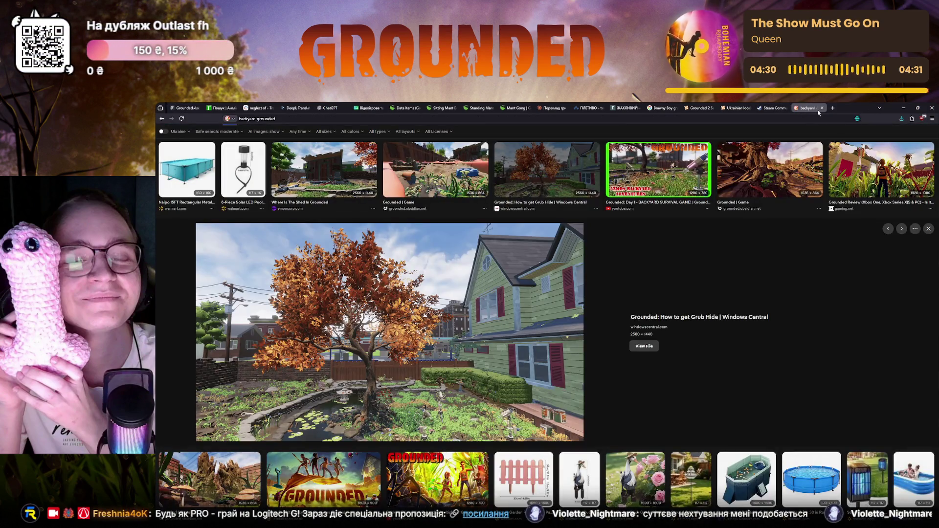
{"action": "left_click", "coordinate": [823, 108]}
{"action": "left_click", "coordinate": [784, 108]}
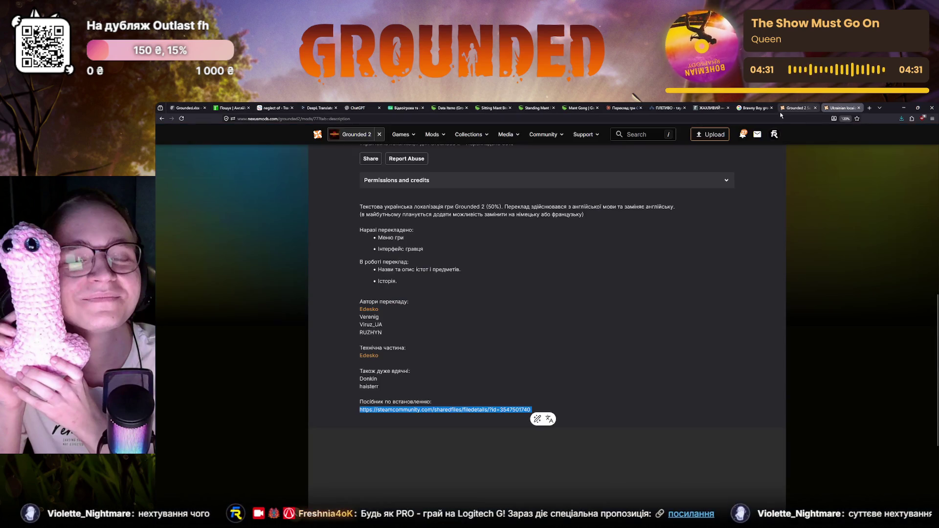
{"action": "left_click", "coordinate": [784, 108]}
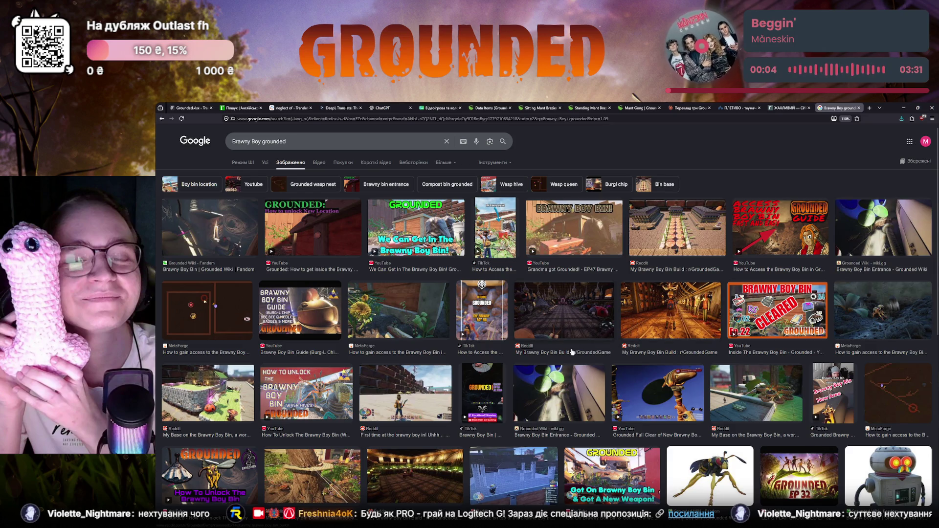
{"action": "left_click", "coordinate": [189, 108]}
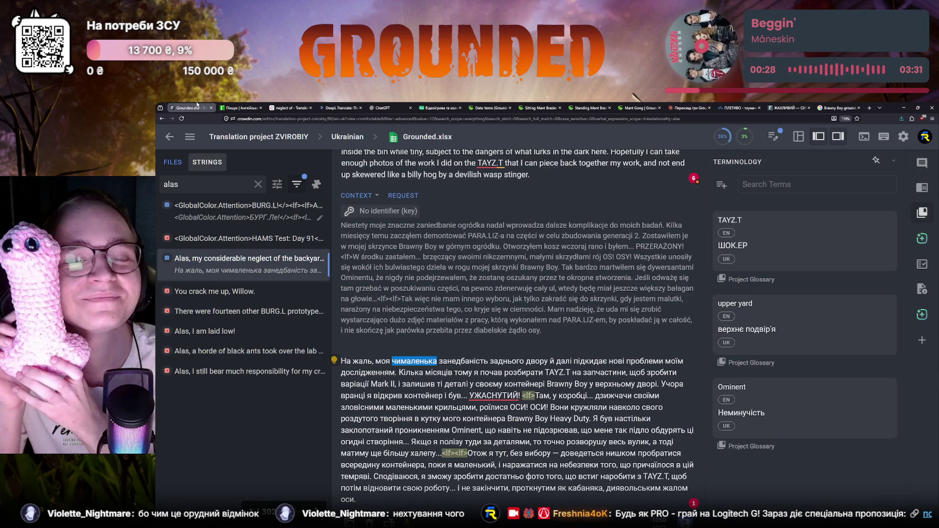
Review r2u entries for 'neglect' and 'considerable', then bring up Claude's suggested Ukrainian variants.
{"action": "left_click", "coordinate": [690, 108]}
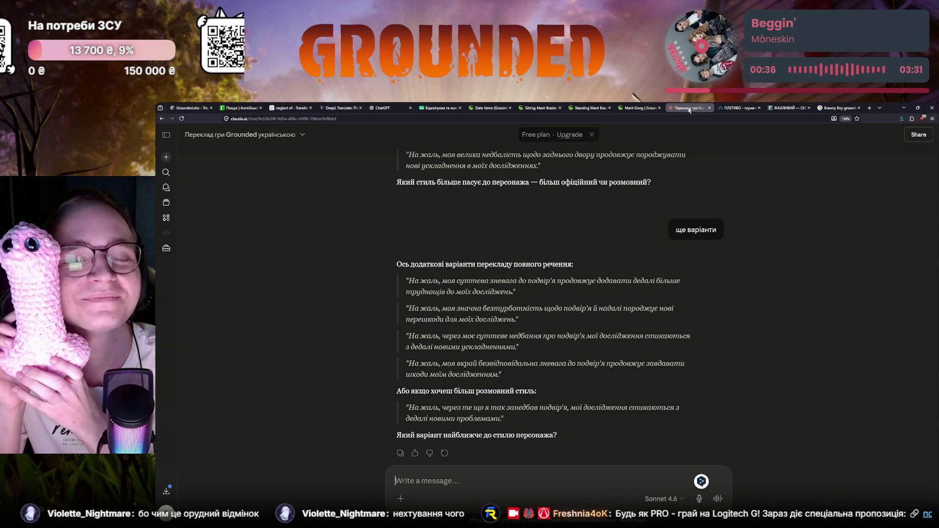
{"action": "left_click", "coordinate": [242, 108]}
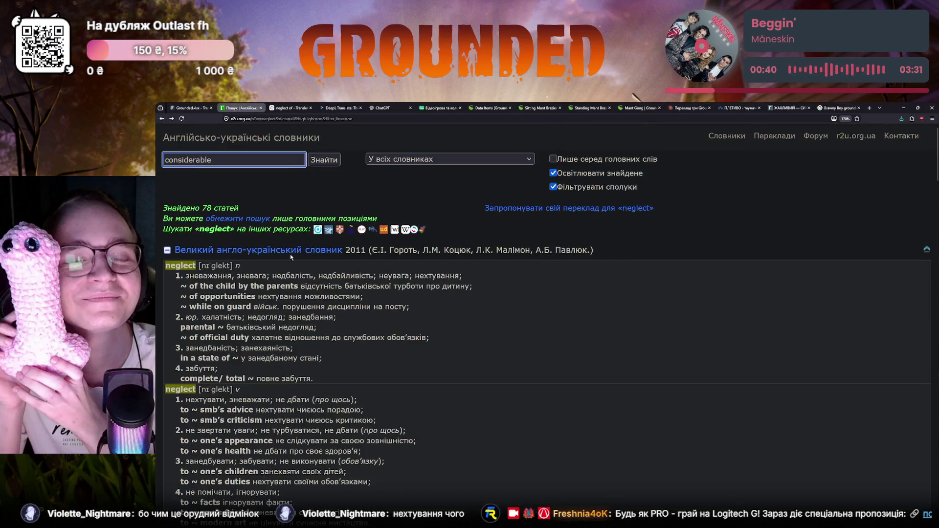
{"action": "left_click", "coordinate": [325, 161]}
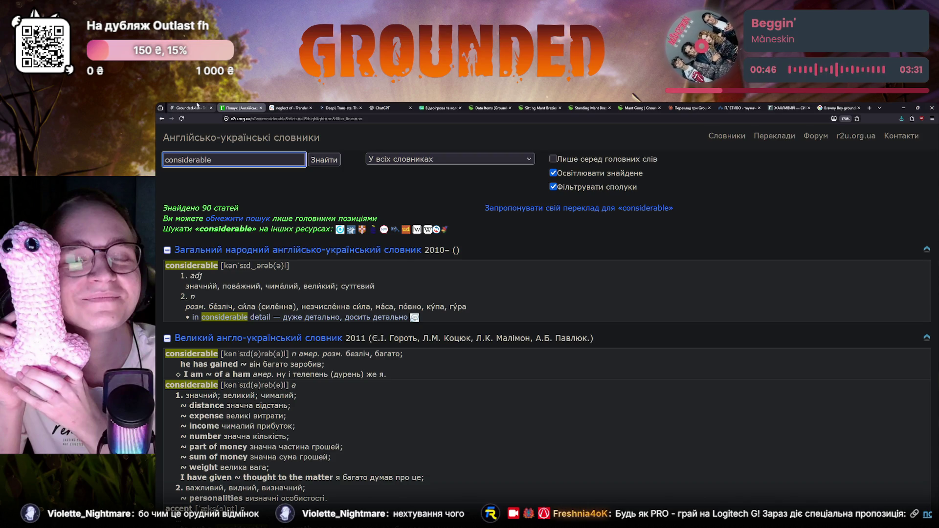
{"action": "left_click", "coordinate": [197, 108]}
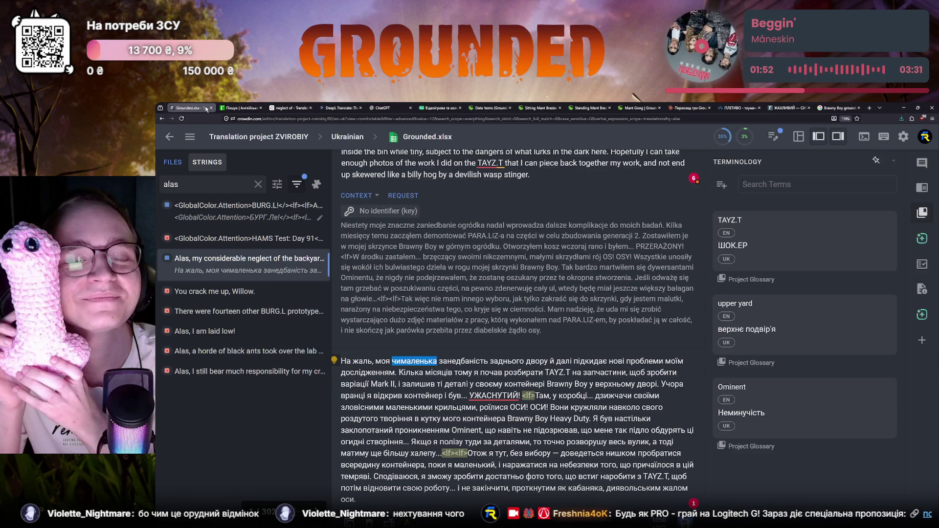
{"action": "left_click", "coordinate": [690, 109]}
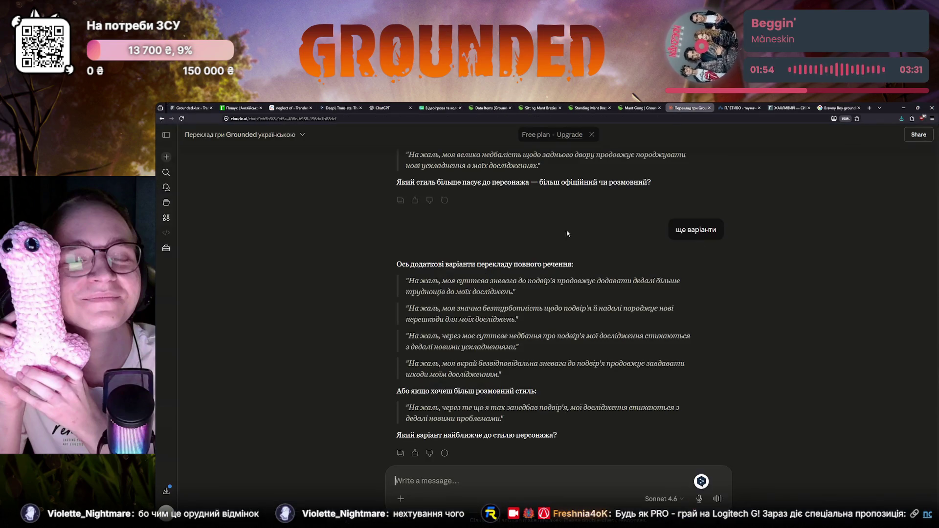
Glance at Crowdin's «чималенька занедбаність» draft, then return to Claude's list of variants.
{"action": "left_click", "coordinate": [190, 108]}
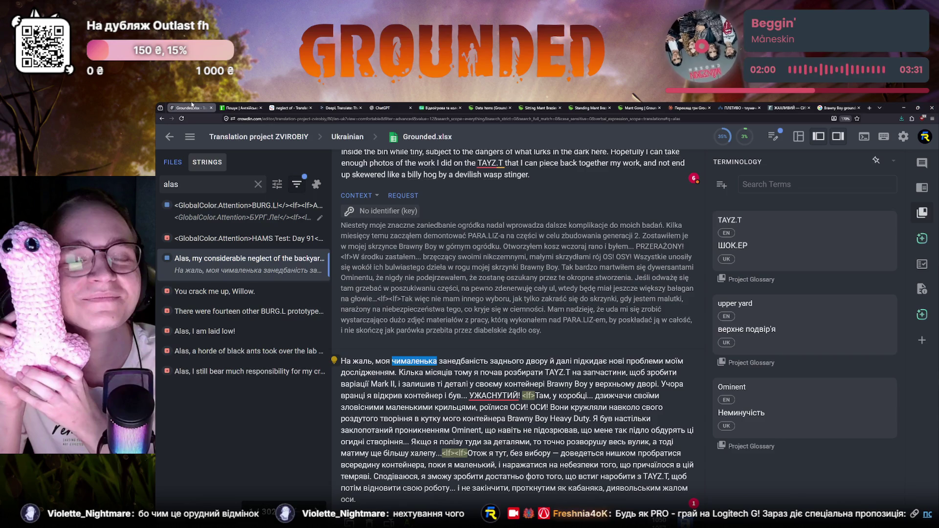
{"action": "left_click", "coordinate": [688, 108]}
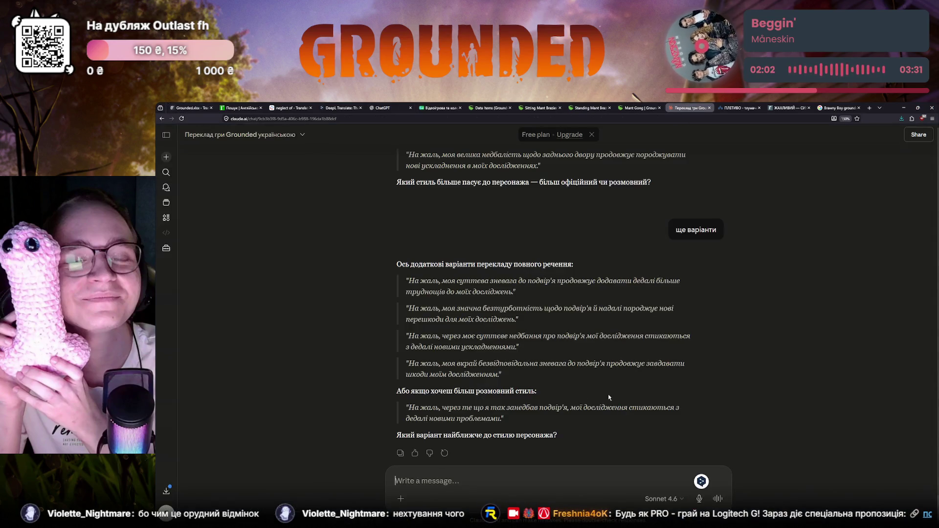
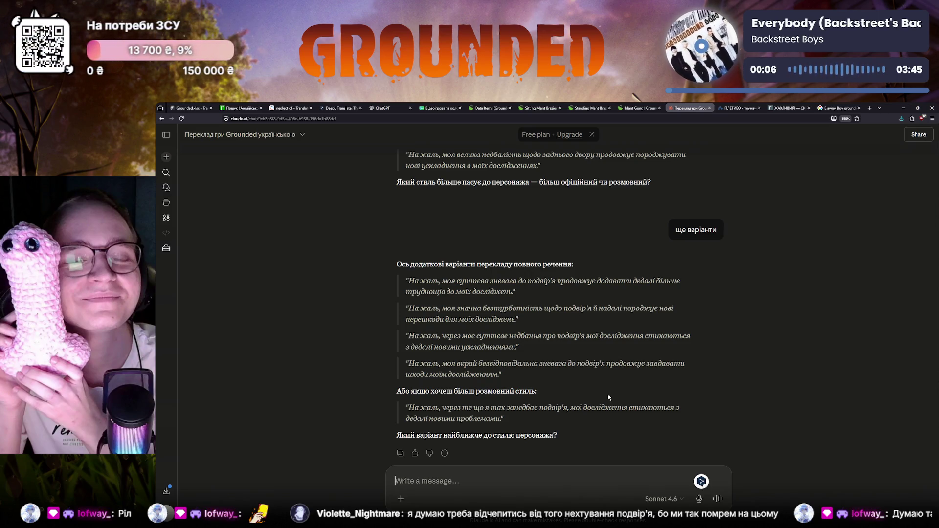
Switch back to the Crowdin editor and select the TAYZ.T dismantling sentence in the translation.
{"action": "key", "text": "ctrl+1"}
{"action": "scroll", "coordinate": [488, 397], "scroll_direction": "up", "scroll_amount": 2}
{"action": "scroll", "coordinate": [470, 382], "scroll_direction": "down", "scroll_amount": 2}
{"action": "mouse_move", "coordinate": [400, 317]}
{"action": "left_mouse_down"}
{"action": "mouse_move", "coordinate": [538, 330]}
{"action": "mouse_move", "coordinate": [519, 339]}
{"action": "left_mouse_up"}
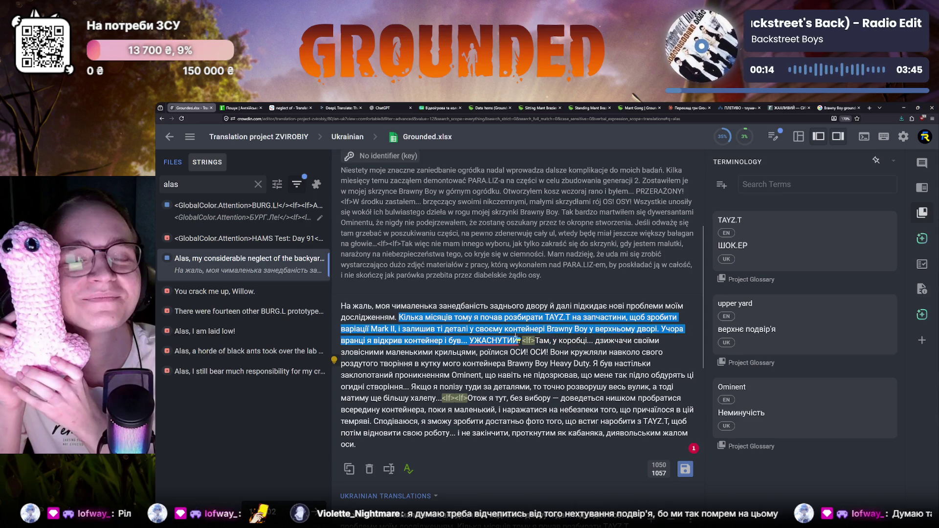
{"action": "mouse_move", "coordinate": [519, 339]}
{"action": "left_mouse_down"}
{"action": "mouse_move", "coordinate": [512, 353]}
{"action": "mouse_move", "coordinate": [583, 365]}
{"action": "mouse_move", "coordinate": [576, 379]}
{"action": "mouse_move", "coordinate": [427, 388]}
{"action": "mouse_move", "coordinate": [517, 392]}
{"action": "mouse_move", "coordinate": [440, 401]}
{"action": "mouse_move", "coordinate": [558, 400]}
{"action": "mouse_move", "coordinate": [433, 412]}
{"action": "mouse_move", "coordinate": [550, 422]}
{"action": "mouse_move", "coordinate": [449, 424]}
{"action": "mouse_move", "coordinate": [513, 433]}
{"action": "mouse_move", "coordinate": [469, 434]}
{"action": "mouse_move", "coordinate": [488, 446]}
{"action": "left_mouse_up"}
{"action": "left_click", "coordinate": [396, 442]}
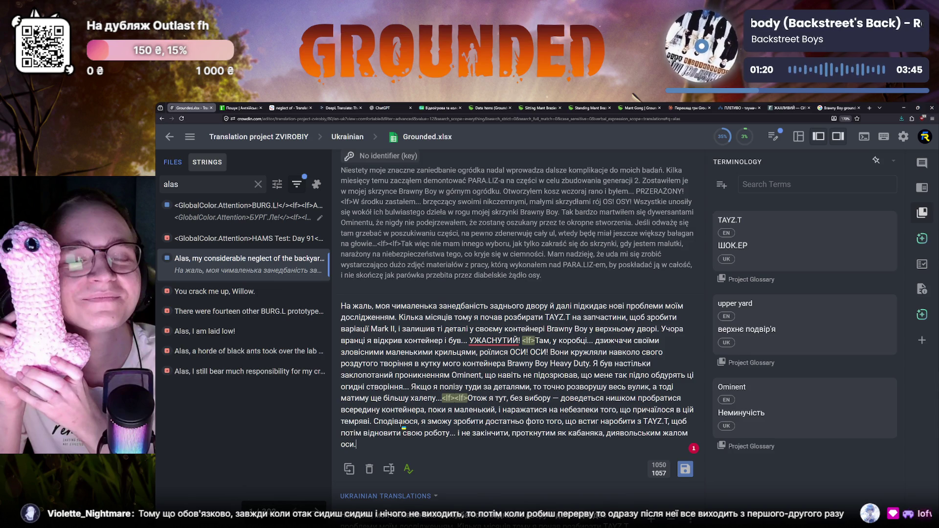
{"action": "scroll", "coordinate": [383, 355], "scroll_direction": "up", "scroll_amount": 2}
{"action": "scroll", "coordinate": [384, 356], "scroll_direction": "up", "scroll_amount": 3}
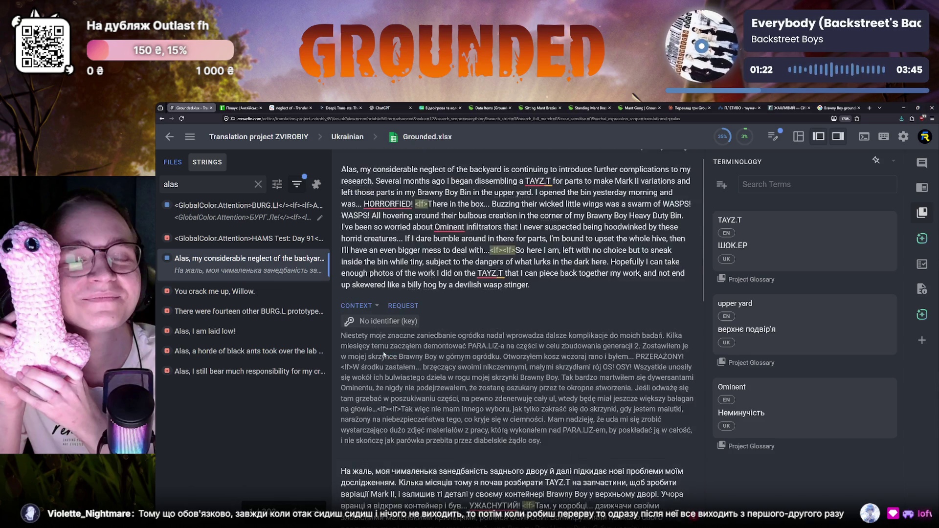
{"action": "scroll", "coordinate": [383, 356], "scroll_direction": "down", "scroll_amount": 3}
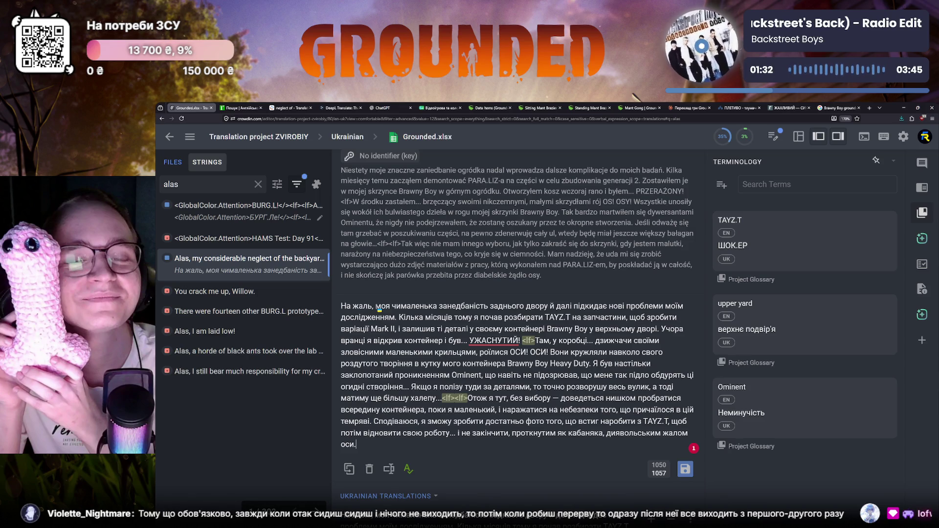
{"action": "key", "text": "ctrl+Tab"}
{"action": "key", "text": "ctrl+Tab"}
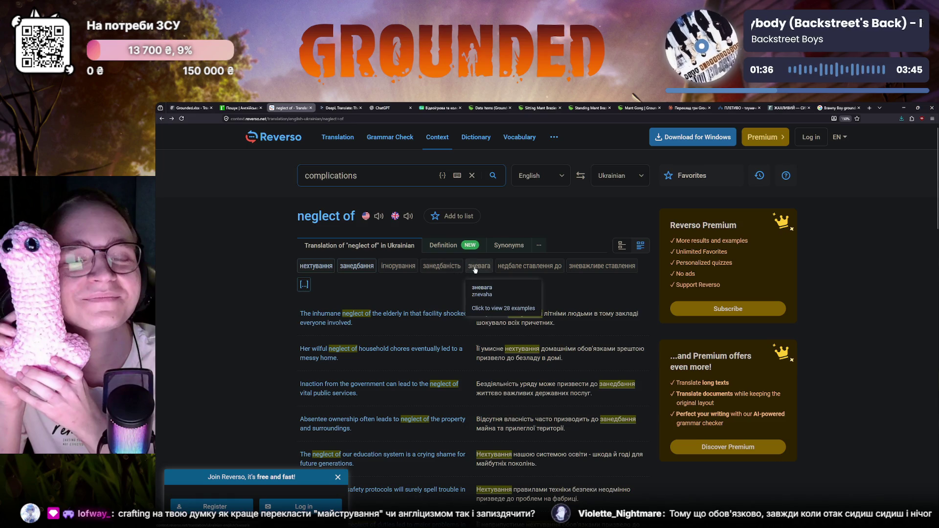
{"action": "mouse_move", "coordinate": [399, 266]}
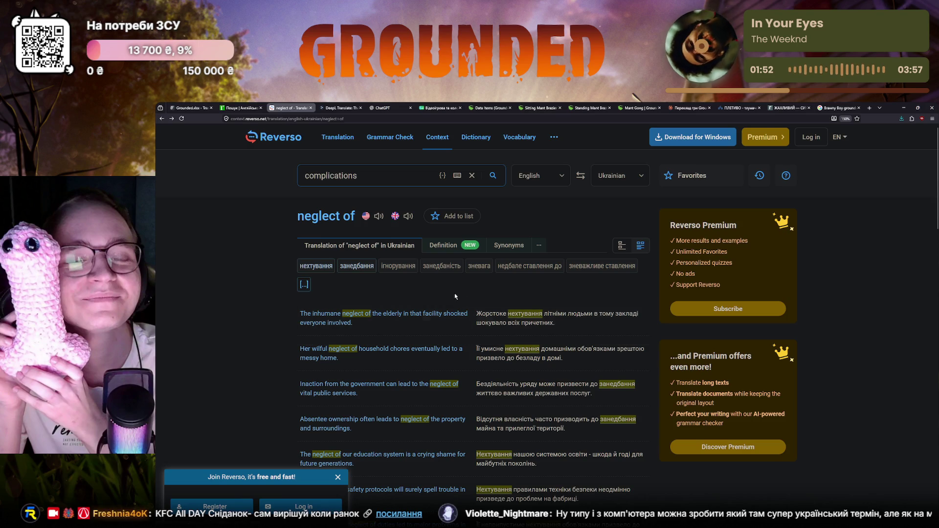
In the Ukrainian game terminology sheet, search for gameplay and jump to its own glossary entry.
{"action": "left_click", "coordinate": [433, 108]}
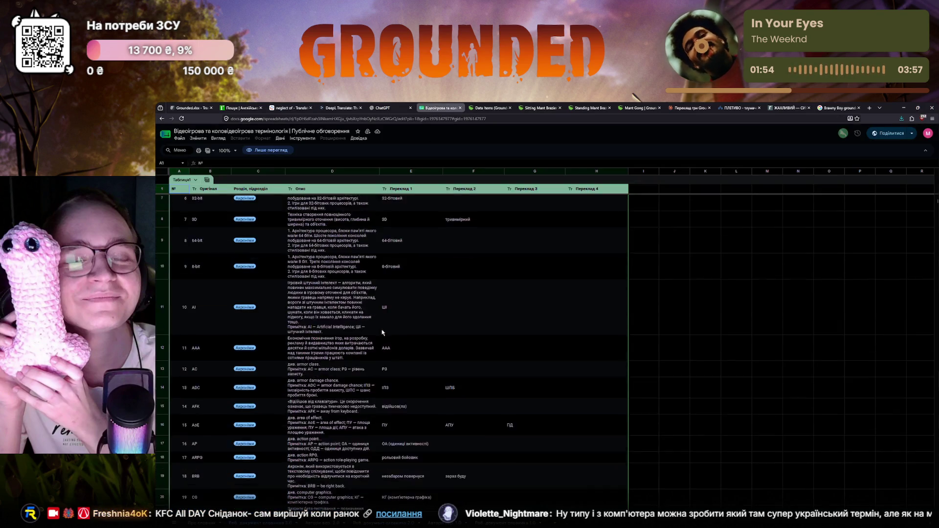
{"action": "key", "text": "ctrl+equal"}
{"action": "key", "text": "ctrl+equal"}
{"action": "key", "text": "ctrl+equal"}
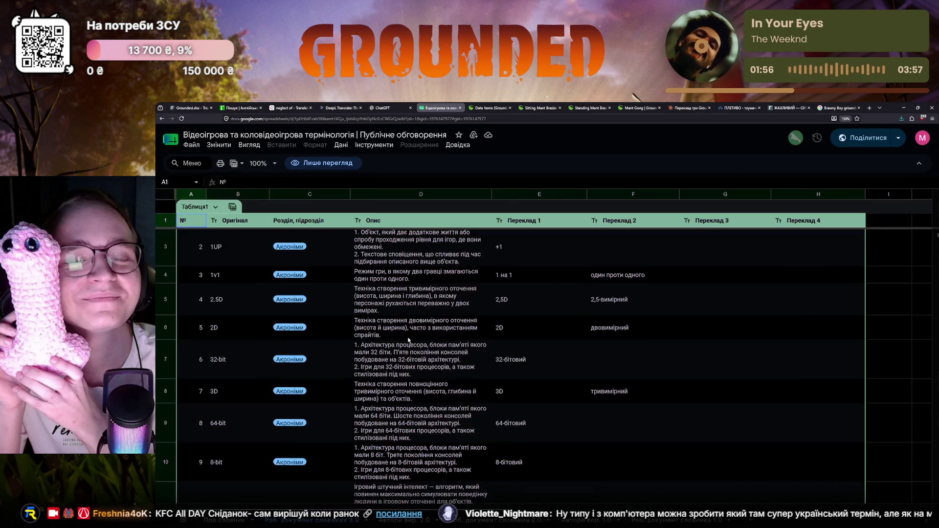
{"action": "left_click", "coordinate": [654, 327]}
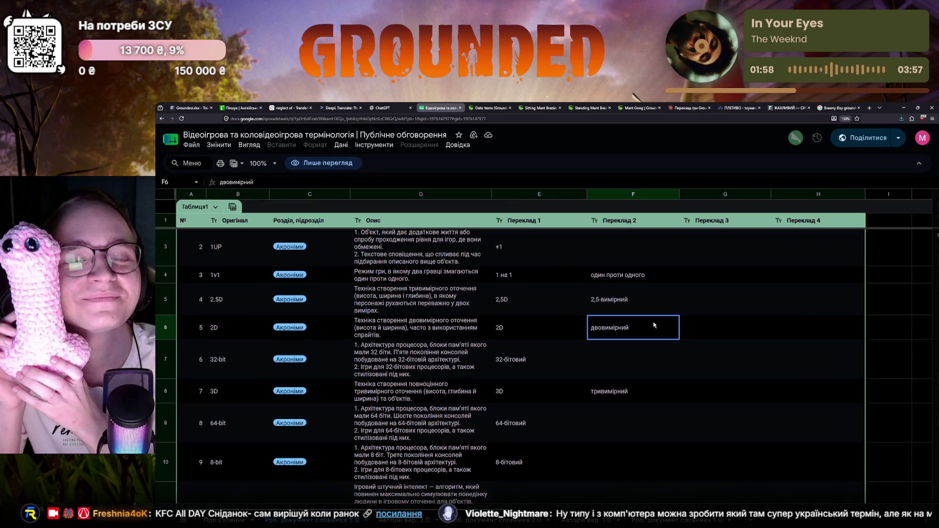
{"action": "key", "text": "ctrl+f"}
{"action": "type", "text": "gameplay"}
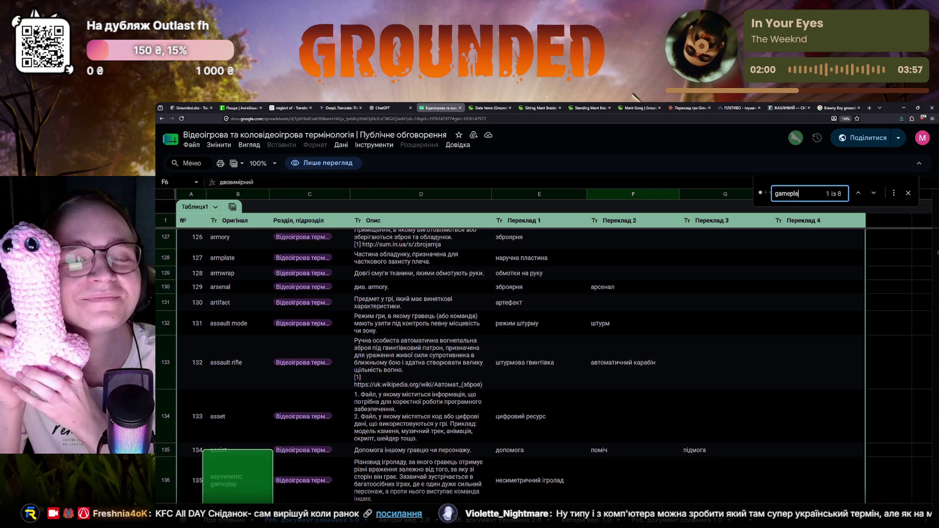
{"action": "scroll", "coordinate": [598, 338], "scroll_direction": "down", "scroll_amount": 2}
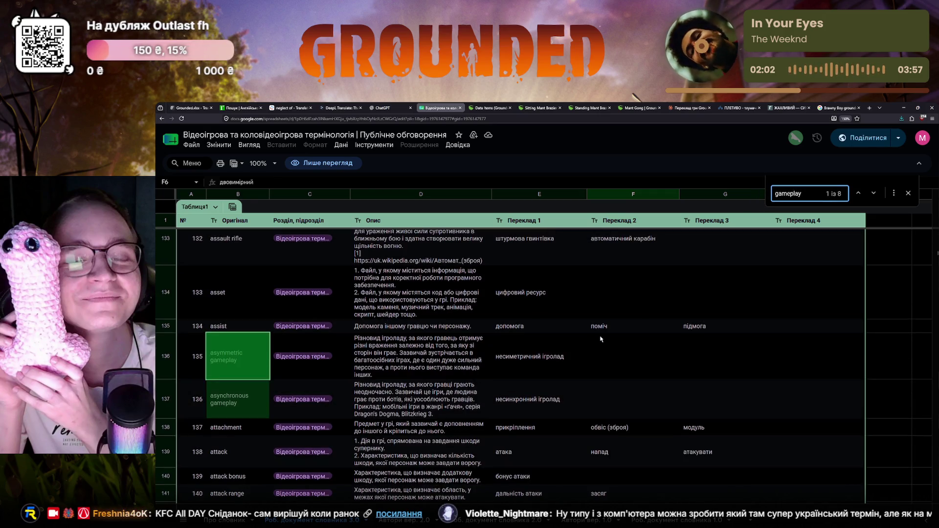
{"action": "left_click", "coordinate": [874, 193]}
{"action": "left_click", "coordinate": [874, 193]}
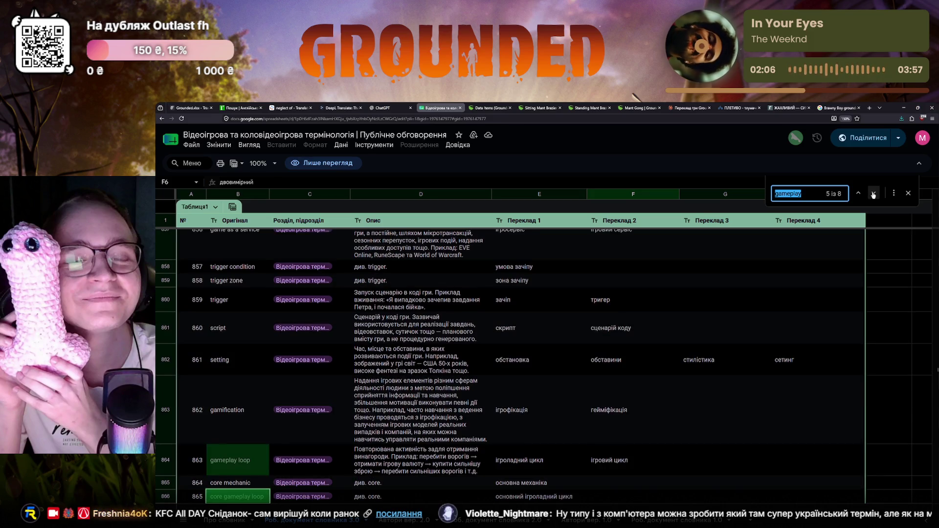
{"action": "left_click", "coordinate": [873, 194]}
{"action": "scroll", "coordinate": [396, 338], "scroll_direction": "down", "scroll_amount": 3}
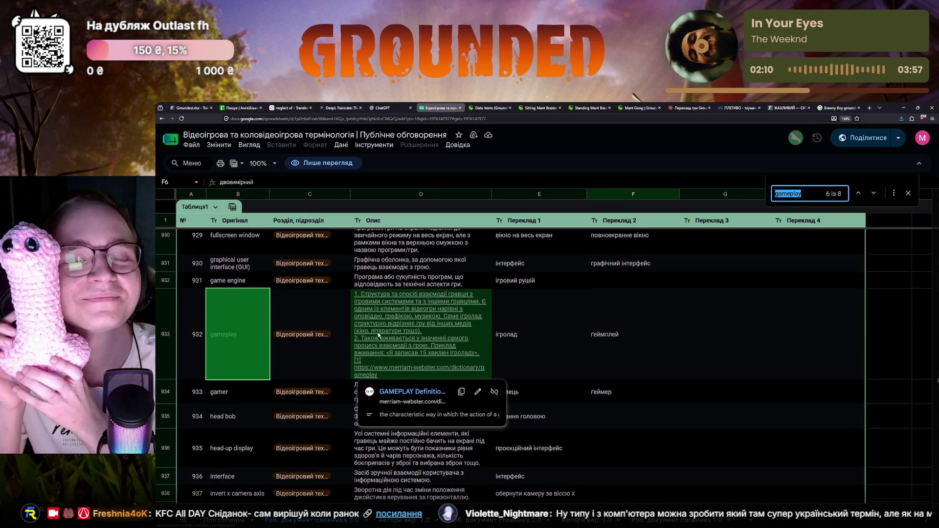
Expand the gameplay definition in D933, view its Merriam-Webster entry, and return to the glossary sheet.
{"action": "left_click", "coordinate": [377, 371]}
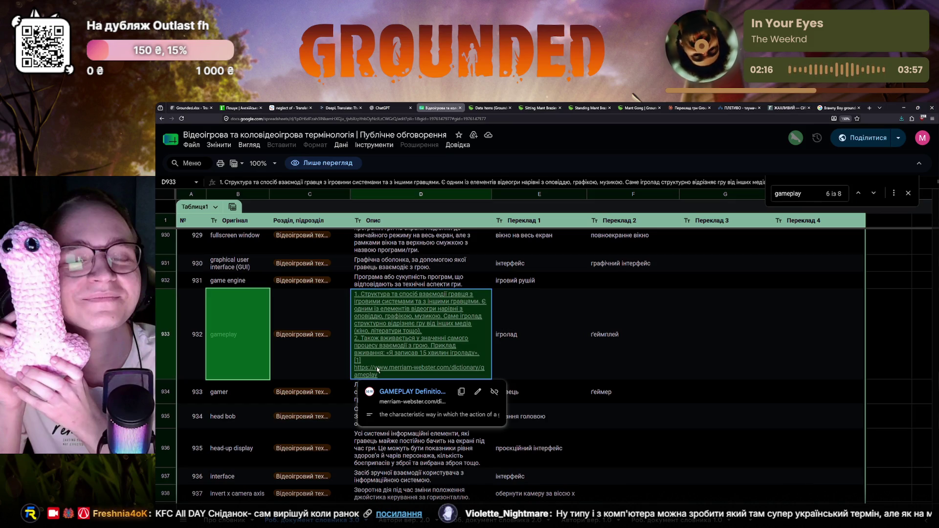
{"action": "scroll", "coordinate": [379, 370], "scroll_direction": "down", "scroll_amount": 1}
{"action": "scroll", "coordinate": [381, 371], "scroll_direction": "up", "scroll_amount": 1}
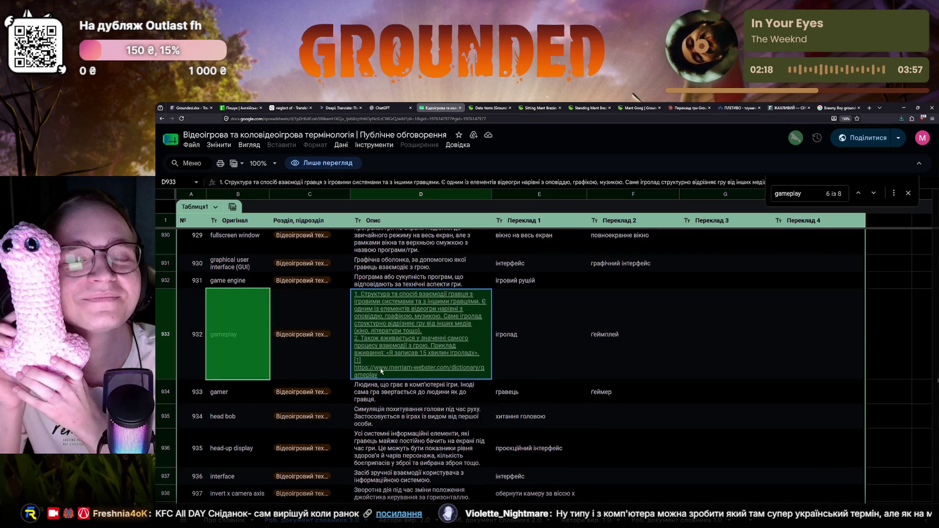
{"action": "double_click", "coordinate": [380, 372]}
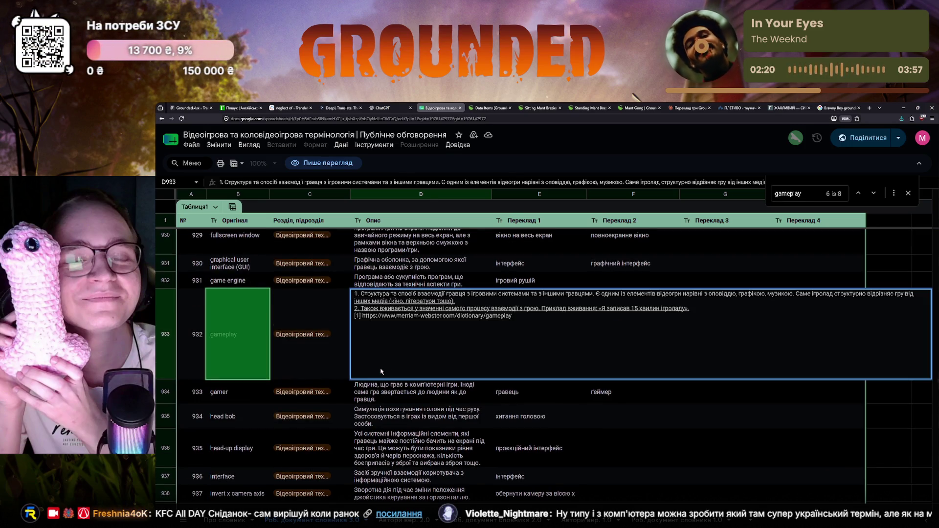
{"action": "key", "text": "ctrl+w"}
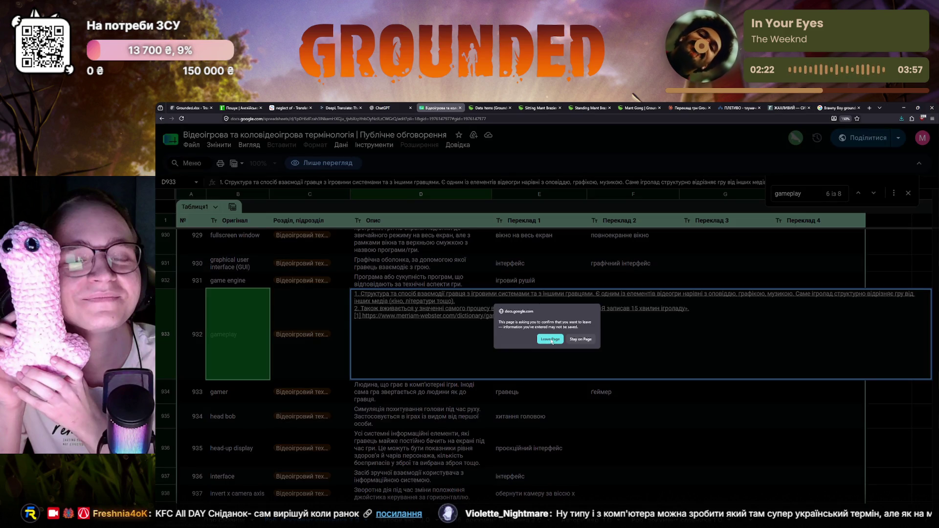
{"action": "left_click", "coordinate": [551, 338]}
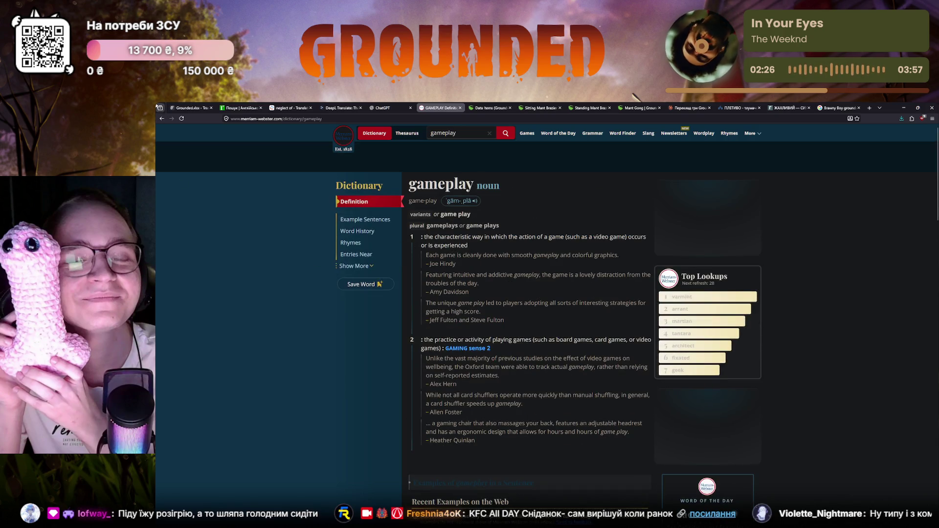
{"action": "left_click", "coordinate": [162, 118]}
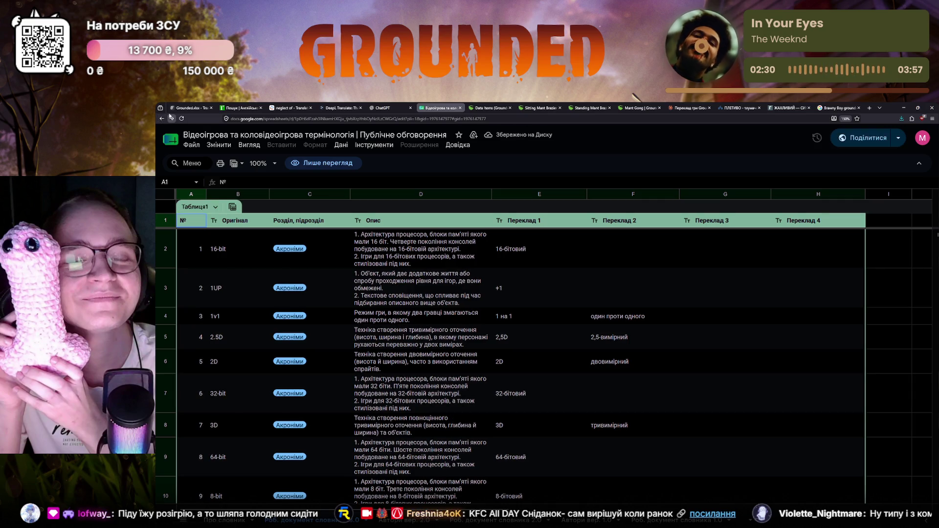
{"action": "scroll", "coordinate": [265, 272], "scroll_direction": "down", "scroll_amount": 2}
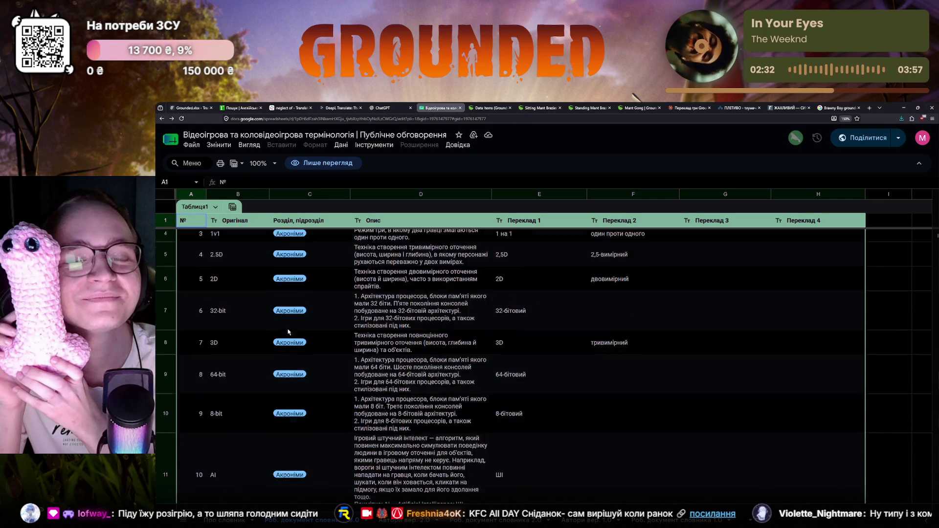
{"action": "scroll", "coordinate": [266, 272], "scroll_direction": "down", "scroll_amount": 3}
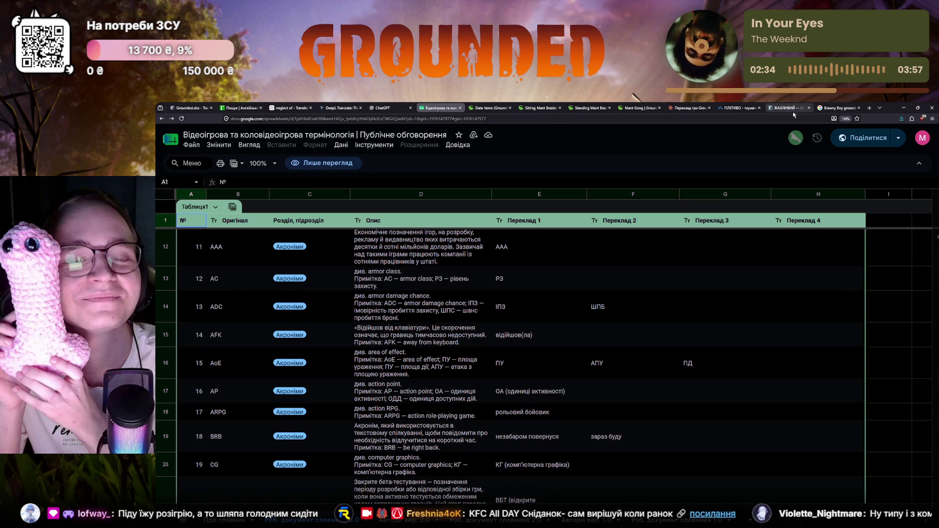
Search Google for "ігролад це" and open the GameDev DOU article on translating gameplay.
{"action": "left_click", "coordinate": [837, 108]}
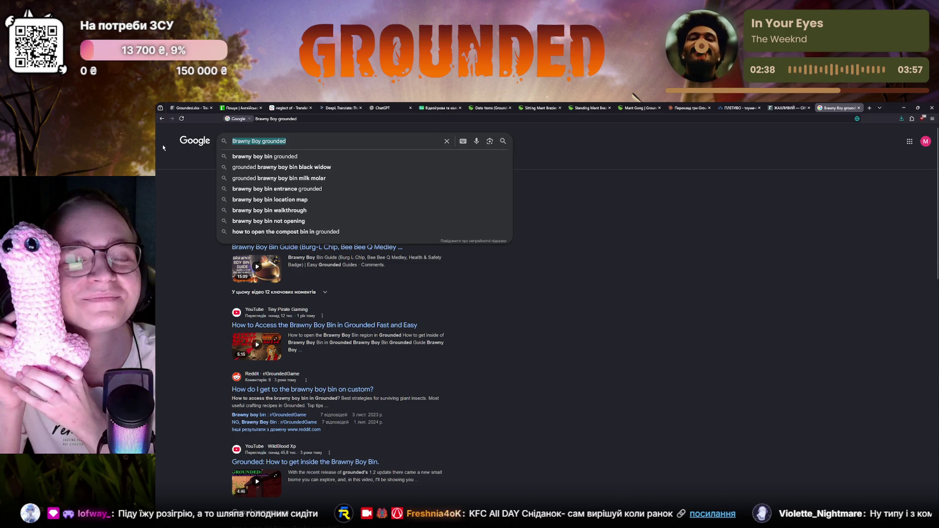
{"action": "type", "text": "ігролад"}
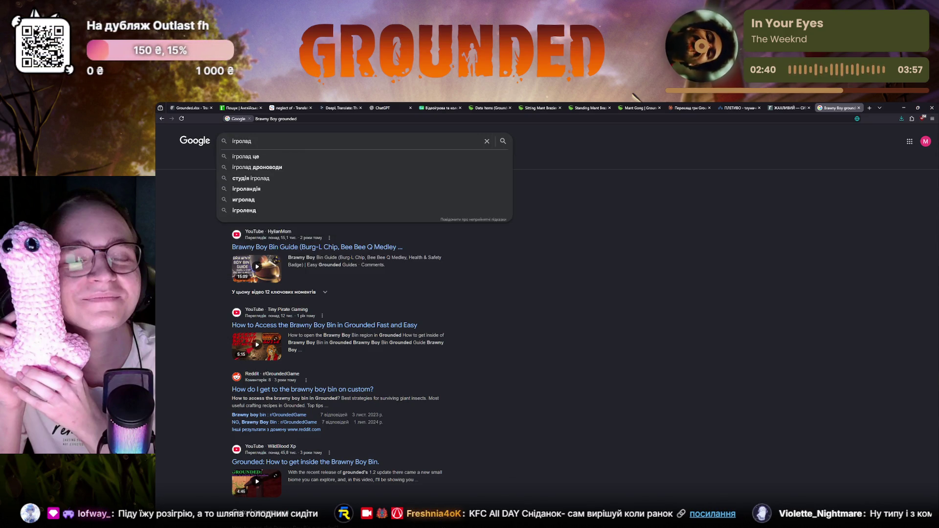
{"action": "key", "text": "Return"}
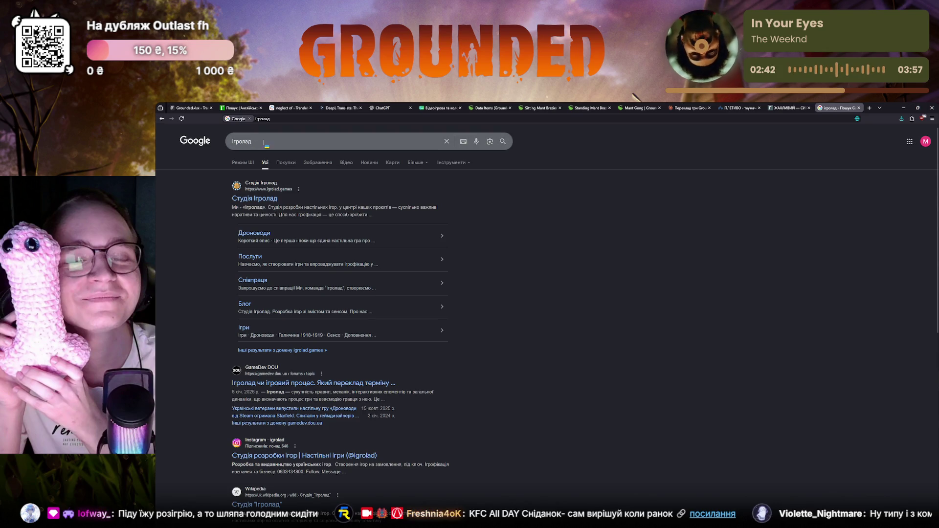
{"action": "left_click", "coordinate": [330, 141]}
{"action": "type", "text": "це"}
{"action": "key", "text": "Return"}
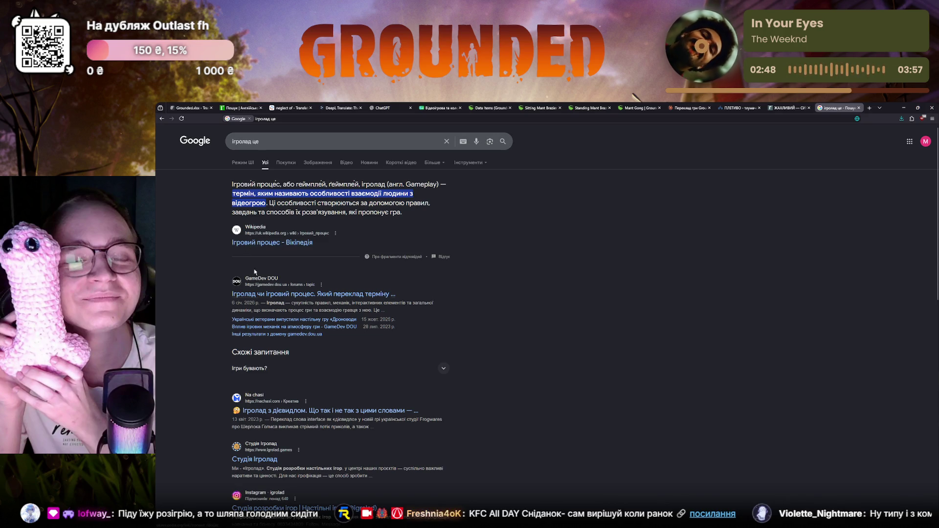
{"action": "left_click", "coordinate": [250, 295]}
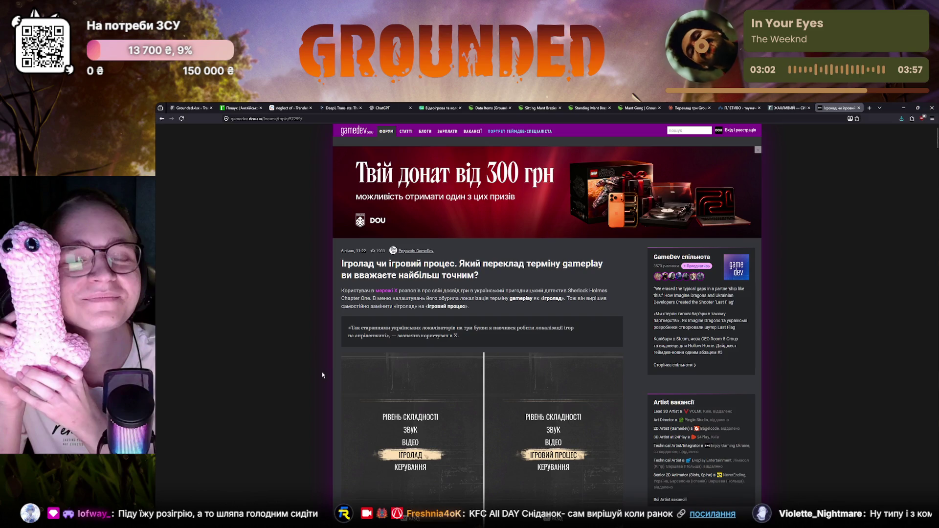
{"action": "scroll", "coordinate": [322, 374], "scroll_direction": "down", "scroll_amount": 3}
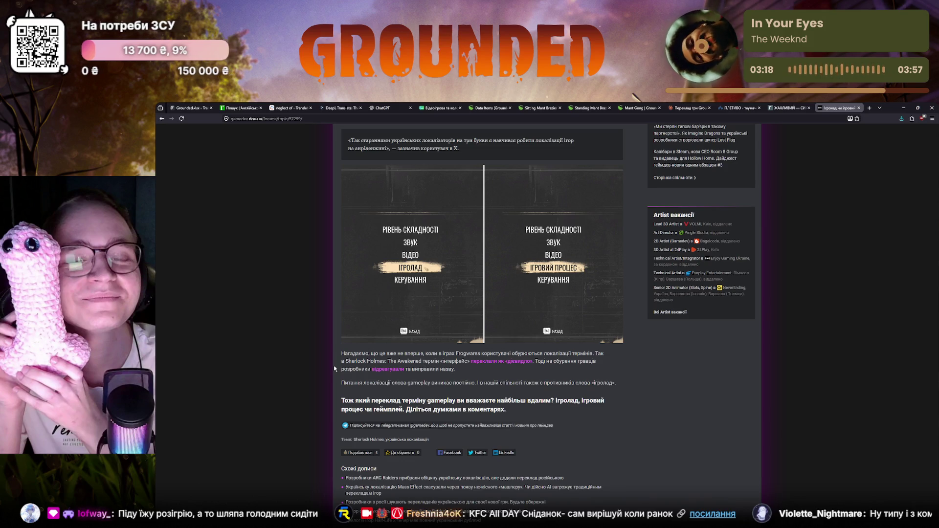
{"action": "scroll", "coordinate": [333, 366], "scroll_direction": "down", "scroll_amount": 1}
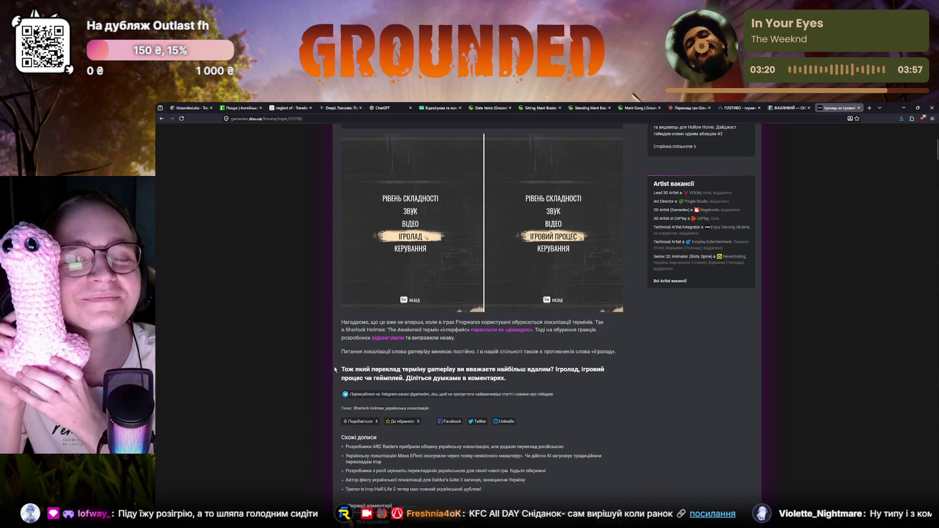
{"action": "scroll", "coordinate": [334, 366], "scroll_direction": "down", "scroll_amount": 2}
{"action": "scroll", "coordinate": [335, 368], "scroll_direction": "up", "scroll_amount": 2}
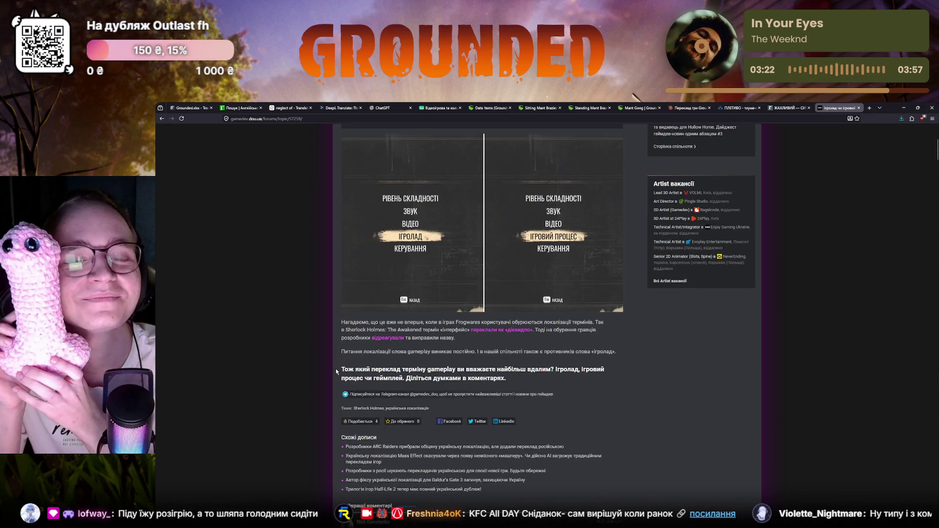
{"action": "scroll", "coordinate": [333, 371], "scroll_direction": "up", "scroll_amount": 1}
{"action": "scroll", "coordinate": [331, 373], "scroll_direction": "up", "scroll_amount": 3}
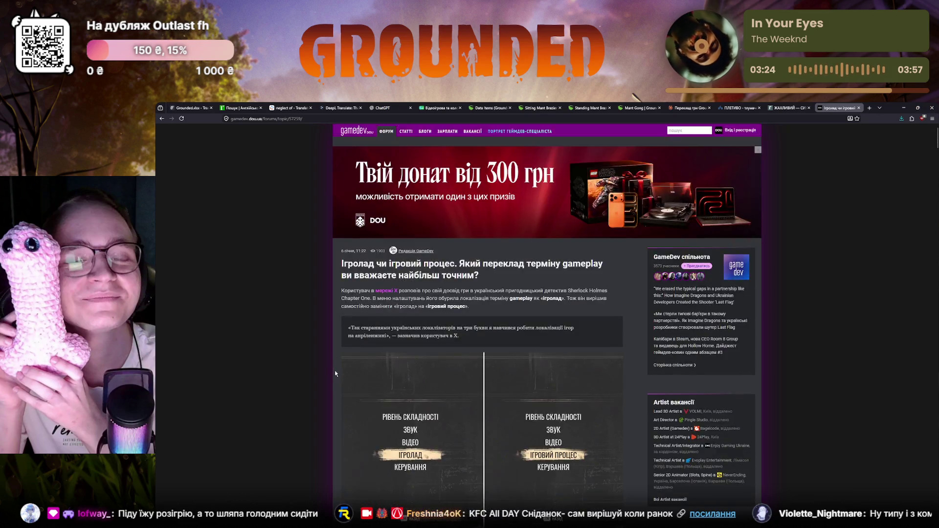
{"action": "scroll", "coordinate": [338, 369], "scroll_direction": "down", "scroll_amount": 1}
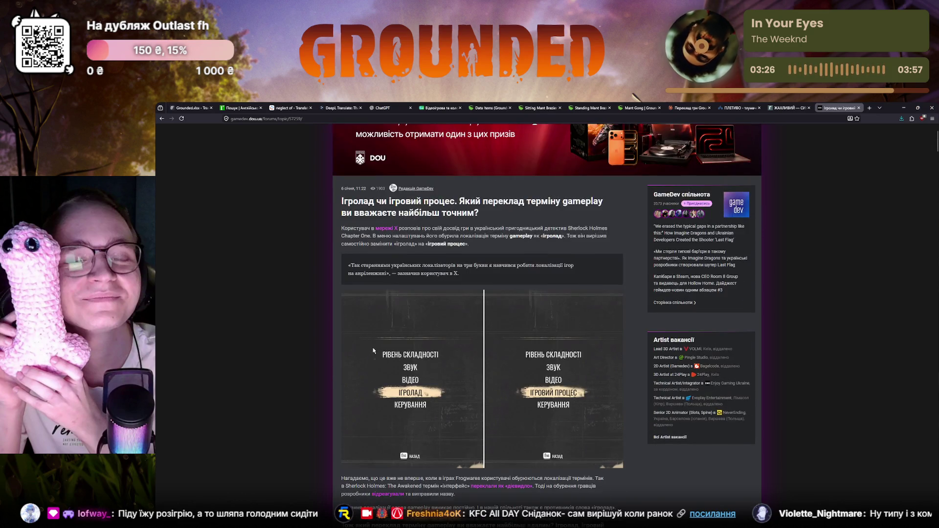
{"action": "scroll", "coordinate": [373, 351], "scroll_direction": "down", "scroll_amount": 3}
{"action": "scroll", "coordinate": [374, 352], "scroll_direction": "down", "scroll_amount": 1}
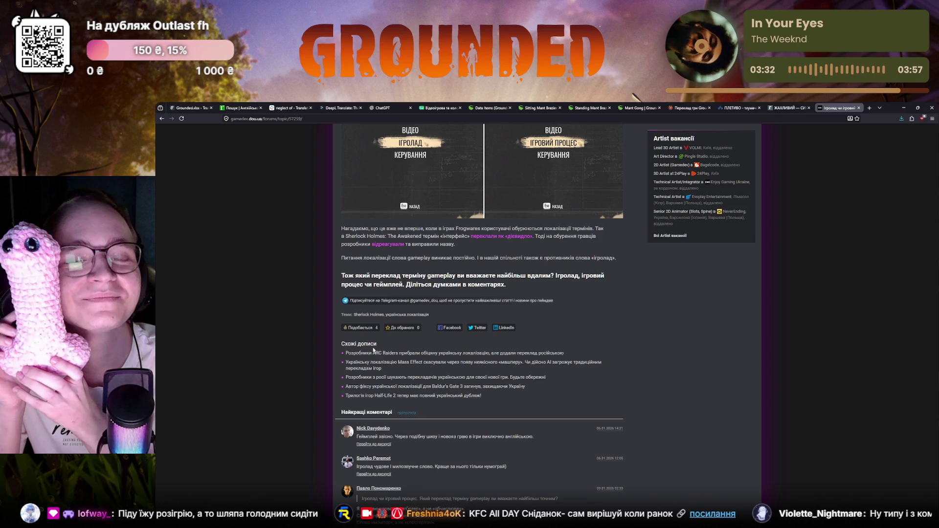
{"action": "scroll", "coordinate": [374, 351], "scroll_direction": "down", "scroll_amount": 1}
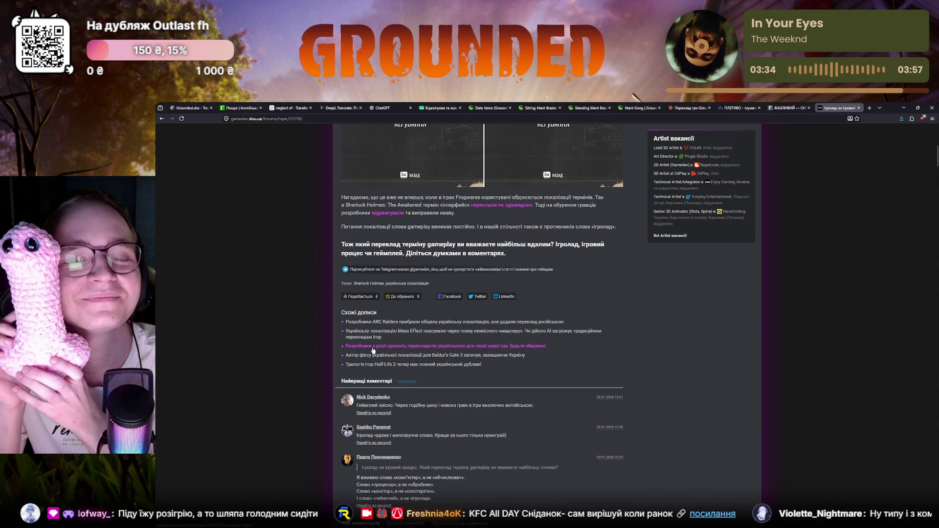
{"action": "scroll", "coordinate": [375, 351], "scroll_direction": "down", "scroll_amount": 1}
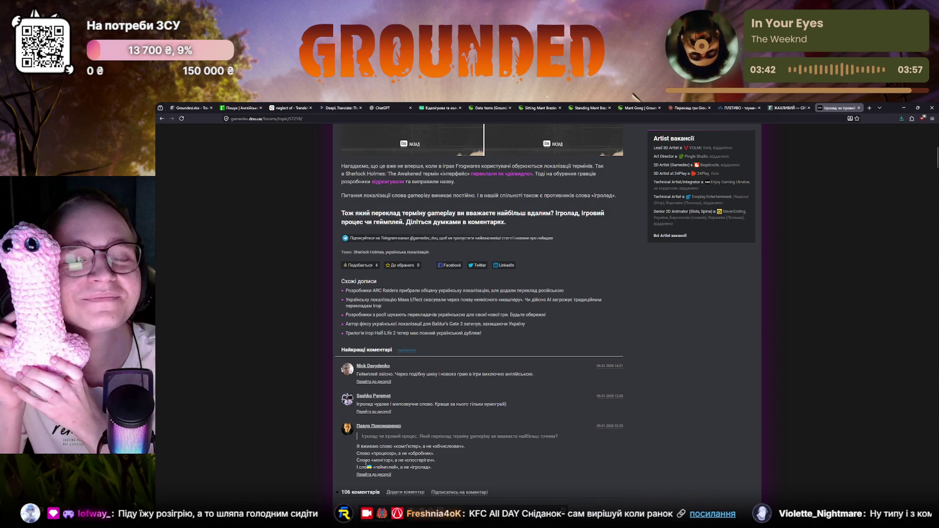
{"action": "scroll", "coordinate": [365, 464], "scroll_direction": "down", "scroll_amount": 1}
{"action": "scroll", "coordinate": [366, 464], "scroll_direction": "down", "scroll_amount": 1}
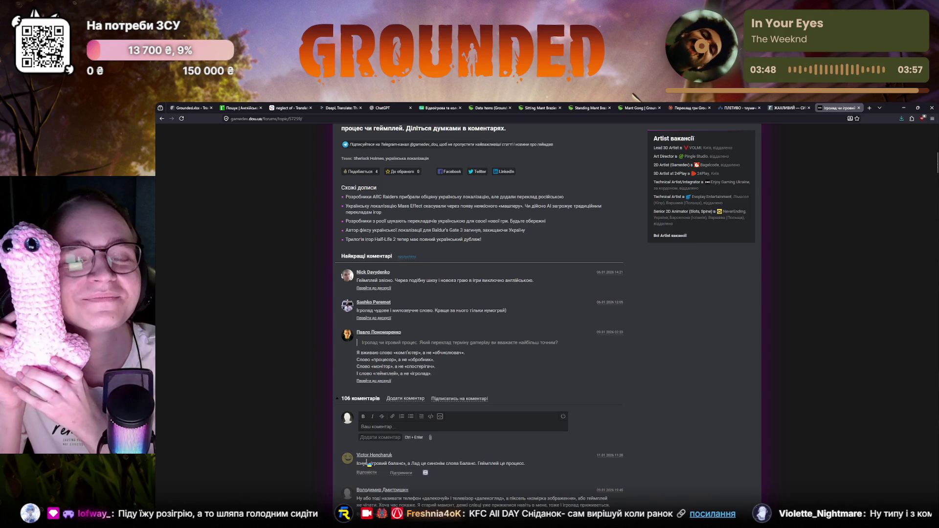
{"action": "scroll", "coordinate": [368, 462], "scroll_direction": "down", "scroll_amount": 1}
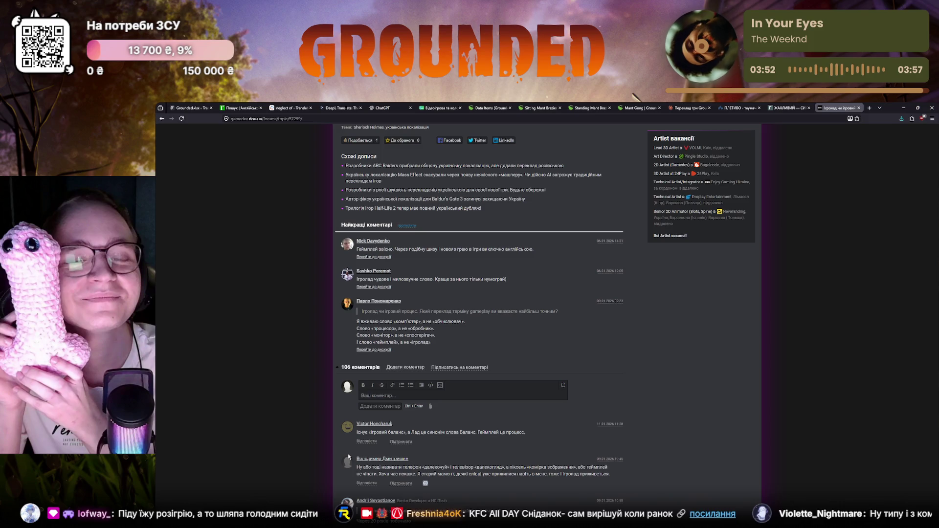
{"action": "scroll", "coordinate": [340, 447], "scroll_direction": "down", "scroll_amount": 2}
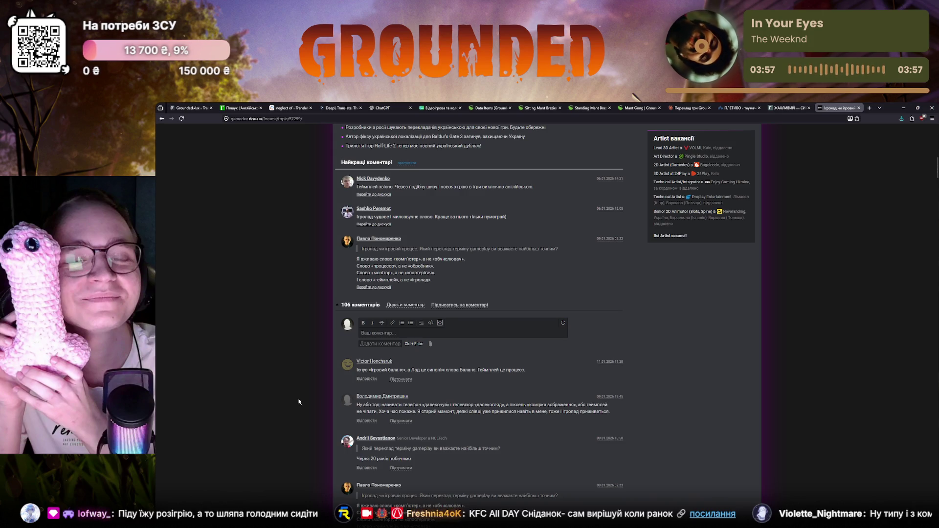
{"action": "scroll", "coordinate": [298, 401], "scroll_direction": "down", "scroll_amount": 1}
{"action": "scroll", "coordinate": [299, 402], "scroll_direction": "down", "scroll_amount": 1}
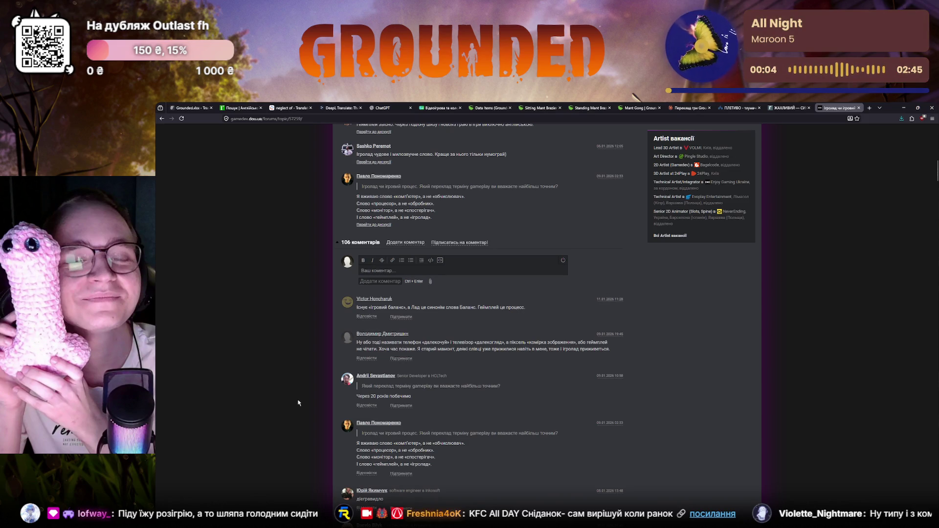
{"action": "scroll", "coordinate": [299, 402], "scroll_direction": "down", "scroll_amount": 1}
{"action": "scroll", "coordinate": [298, 403], "scroll_direction": "down", "scroll_amount": 1}
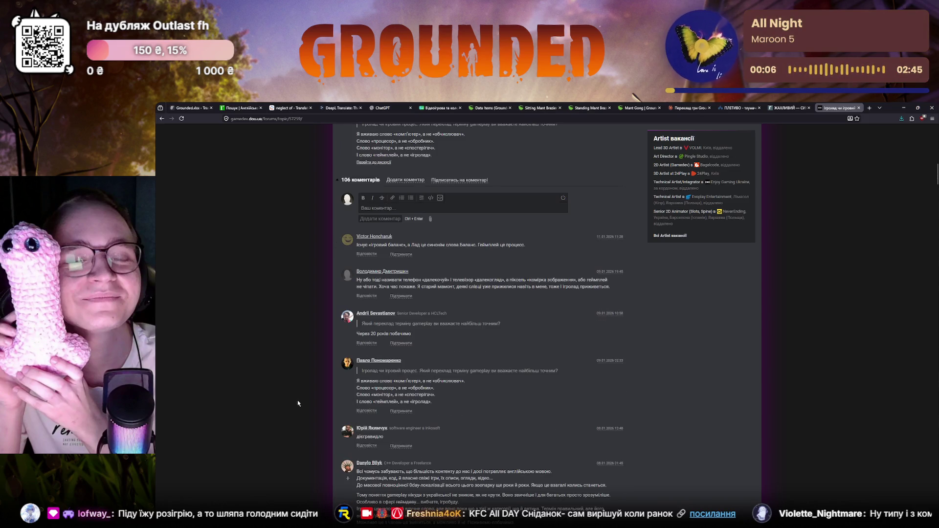
{"action": "scroll", "coordinate": [298, 403], "scroll_direction": "down", "scroll_amount": 1}
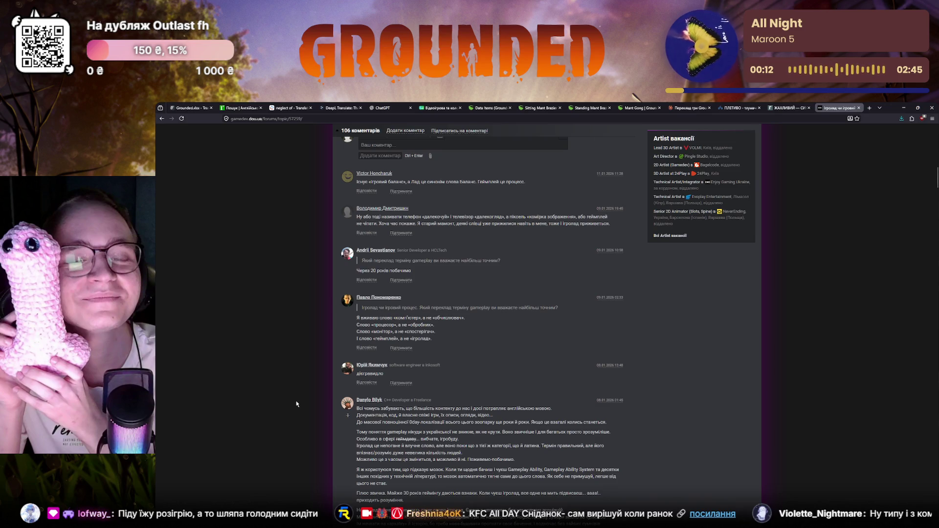
{"action": "scroll", "coordinate": [296, 402], "scroll_direction": "down", "scroll_amount": 2}
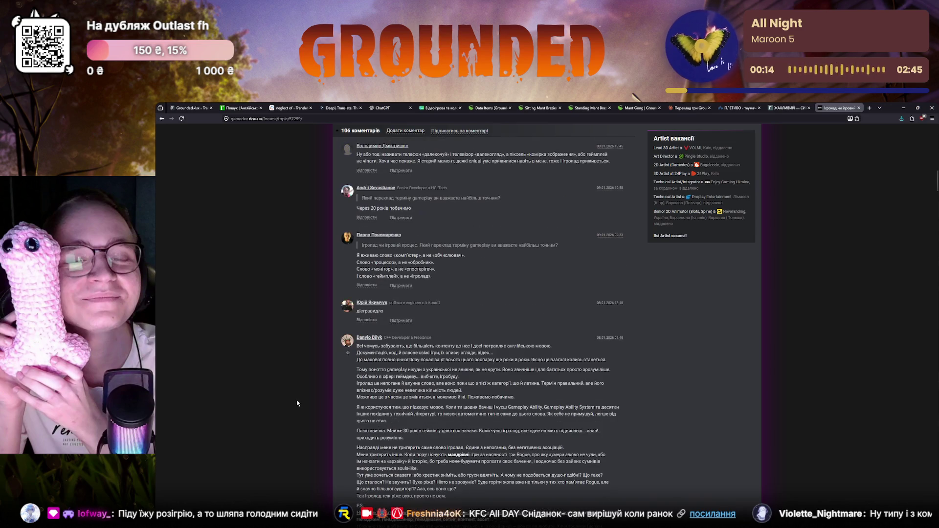
{"action": "scroll", "coordinate": [297, 402], "scroll_direction": "down", "scroll_amount": 1}
{"action": "scroll", "coordinate": [298, 401], "scroll_direction": "down", "scroll_amount": 2}
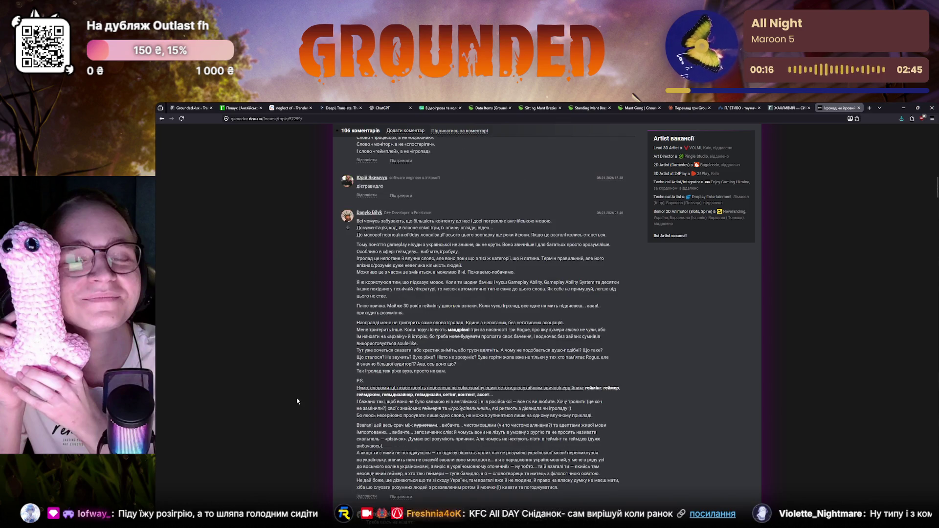
{"action": "scroll", "coordinate": [297, 401], "scroll_direction": "down", "scroll_amount": 1}
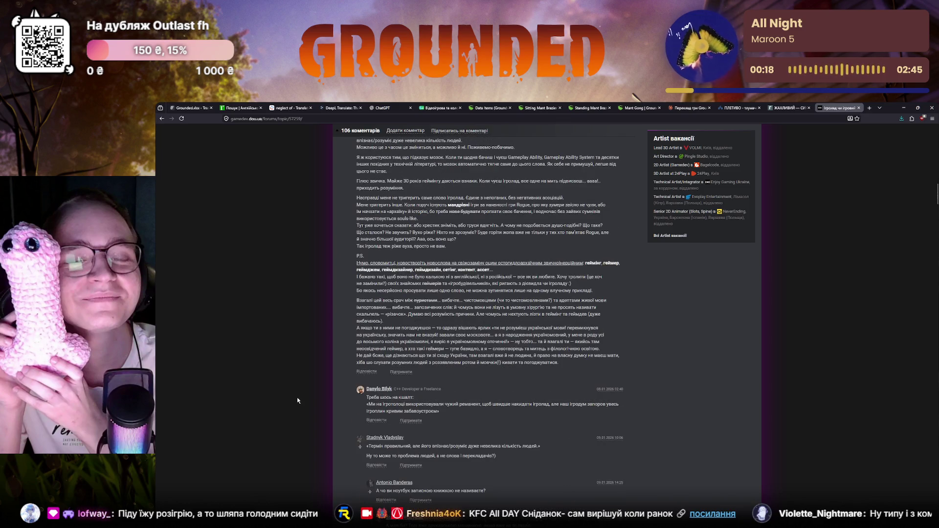
{"action": "scroll", "coordinate": [297, 400], "scroll_direction": "down", "scroll_amount": 1}
{"action": "scroll", "coordinate": [297, 400], "scroll_direction": "down", "scroll_amount": 2}
{"action": "scroll", "coordinate": [297, 400], "scroll_direction": "down", "scroll_amount": 1}
{"action": "scroll", "coordinate": [297, 400], "scroll_direction": "up", "scroll_amount": 2}
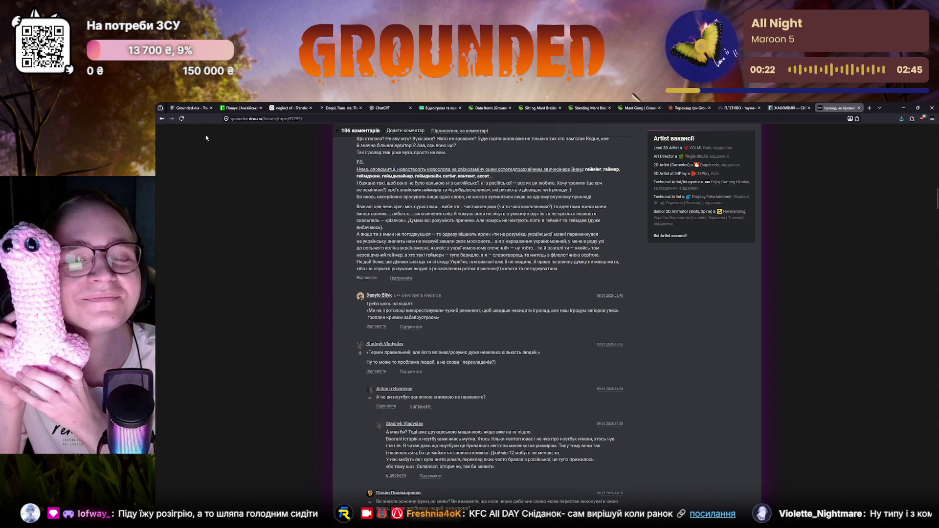
Close the DOU gameplay article and return to the Crowdin translation editor.
{"action": "left_click", "coordinate": [858, 108]}
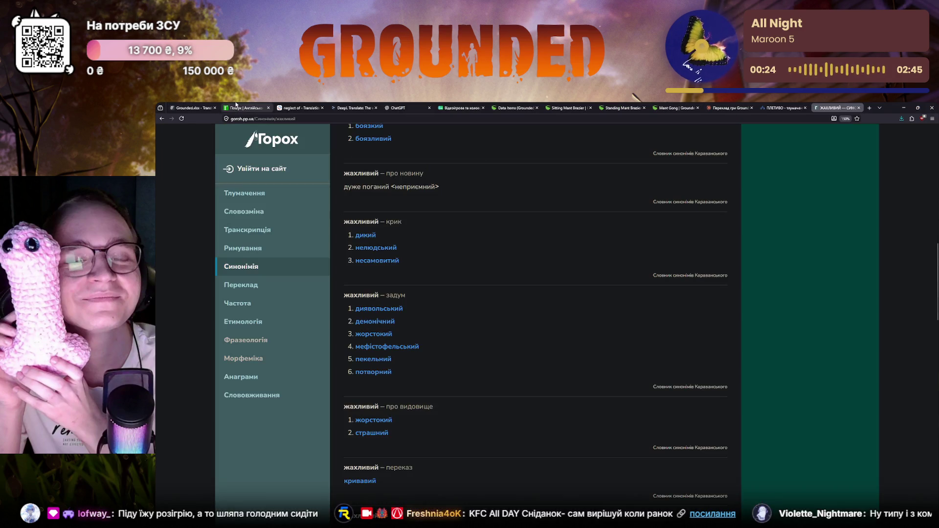
{"action": "left_click", "coordinate": [198, 107]}
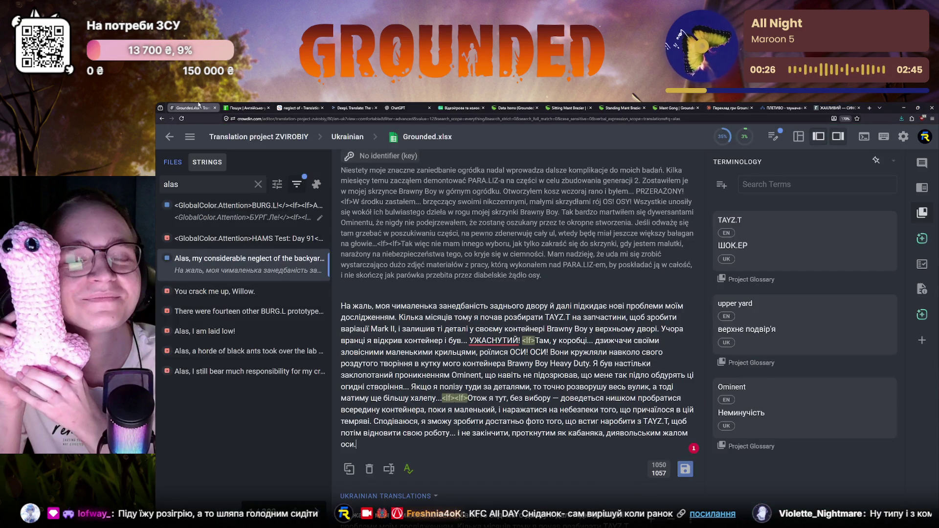